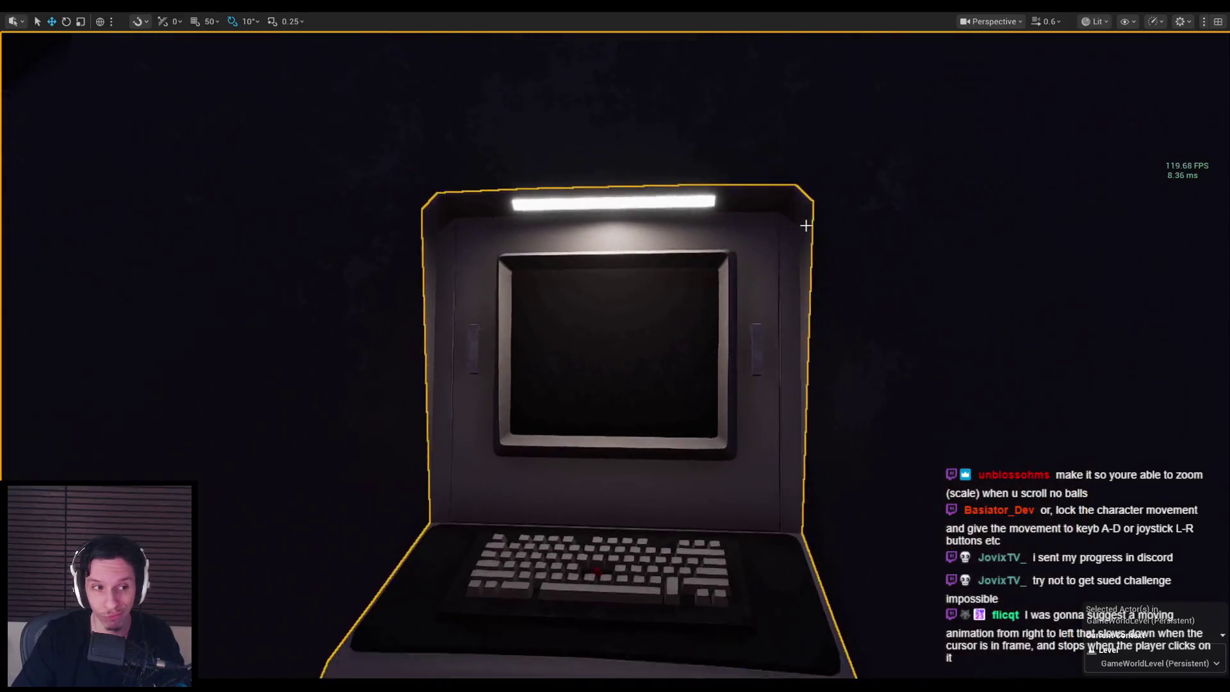
Step: Play-test the level, dragging on the terminal screen to slide its test buttons
key(alt+p)
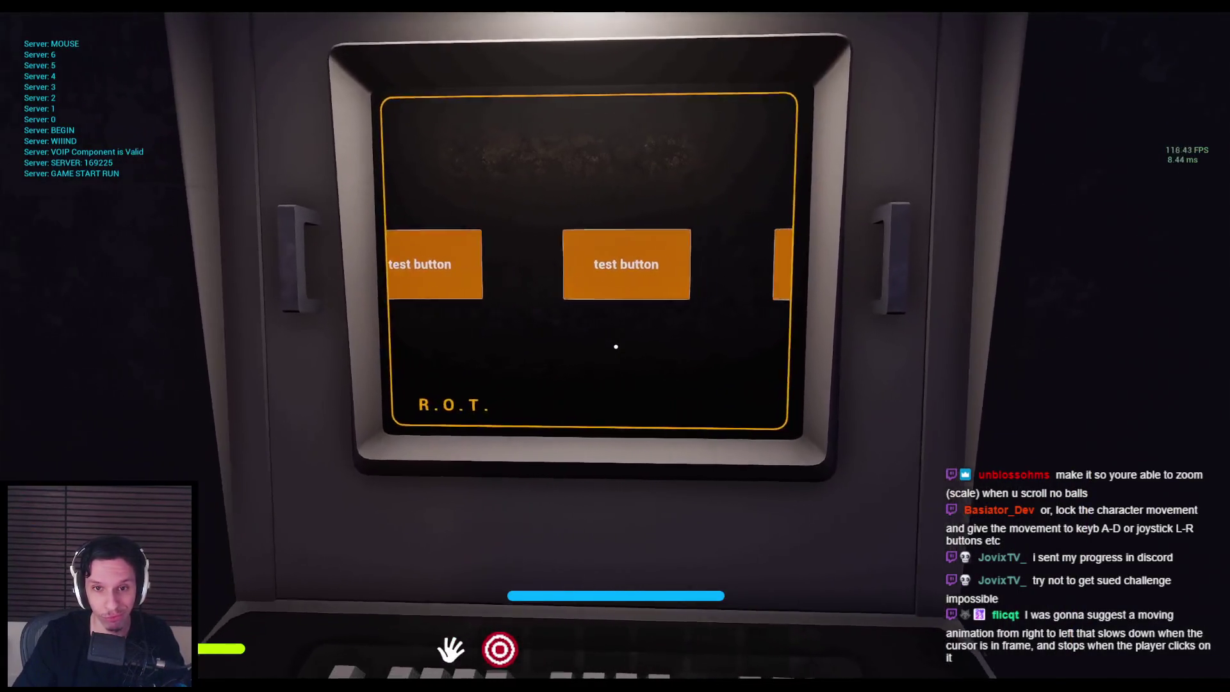
click(615, 346)
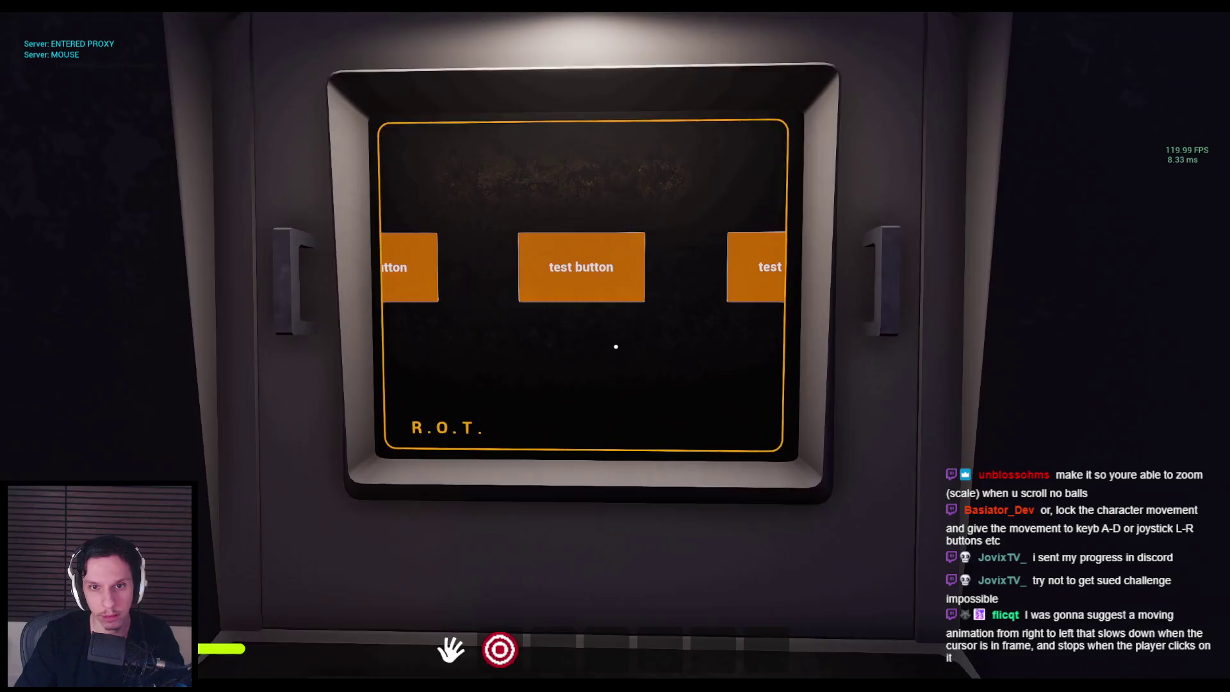
key(Escape)
Step: In the player character blueprint, confirm the Aim graph's Select node True value
mouse_move(403, 687)
click(467, 634)
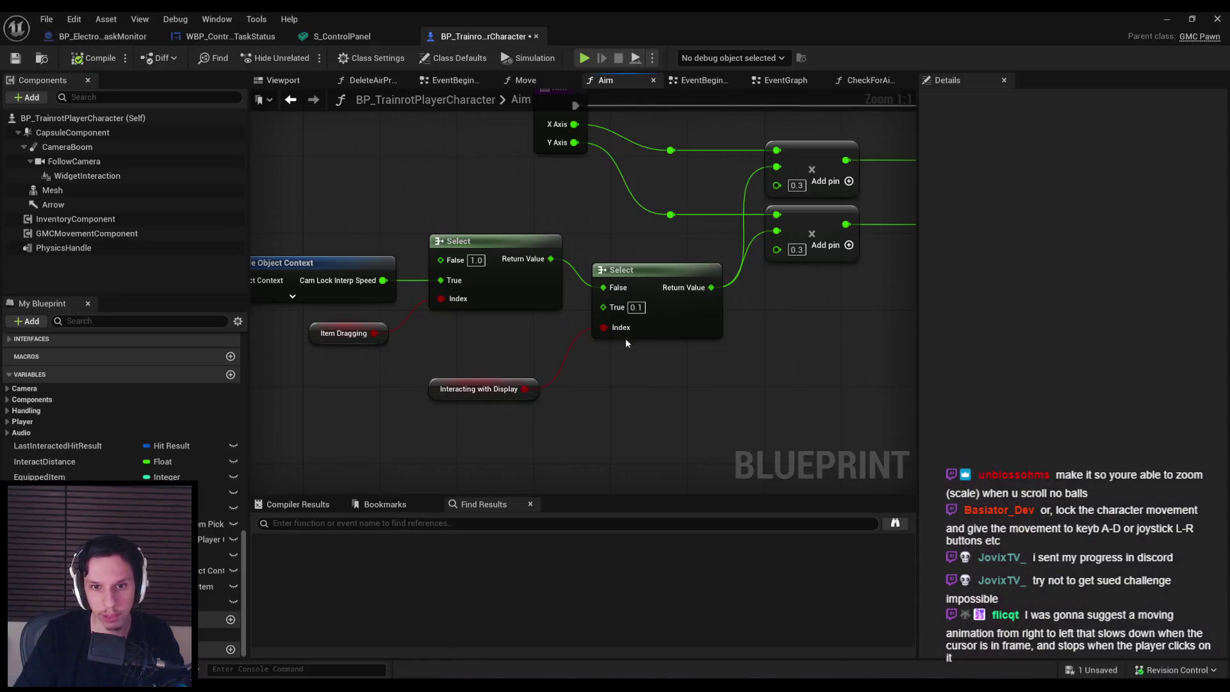
key(Return)
Step: Run another quick play test, then return to the player character's Aim graph
click(1166, 19)
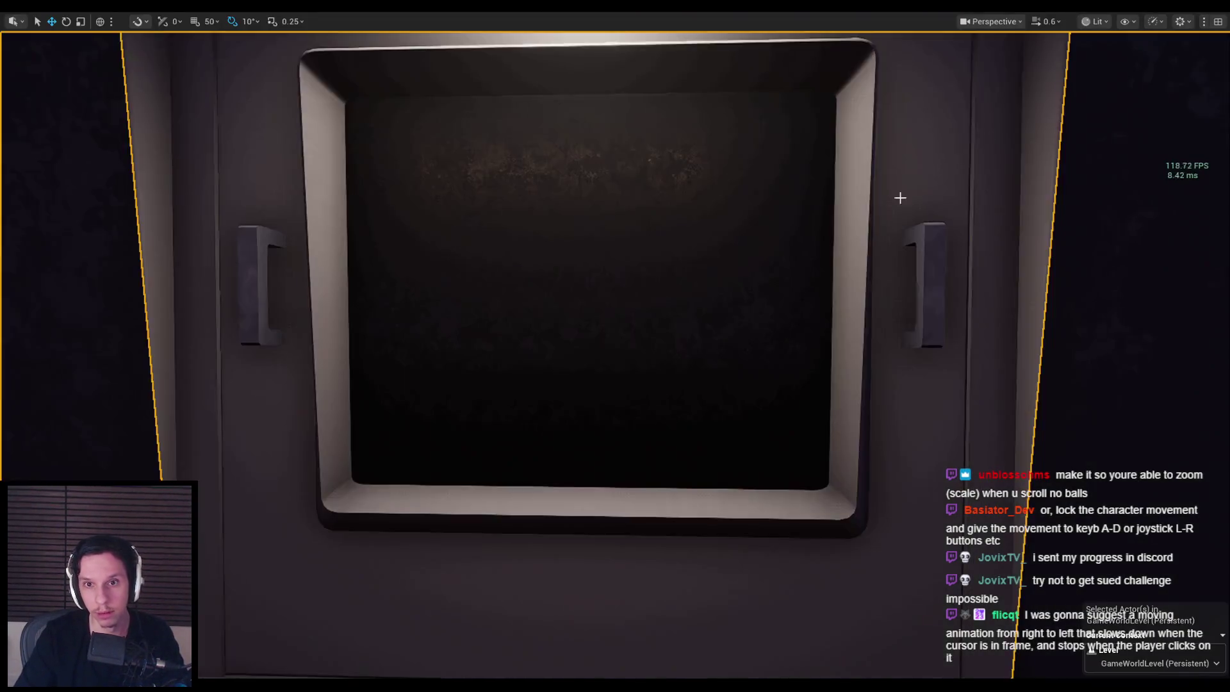
key(alt+p)
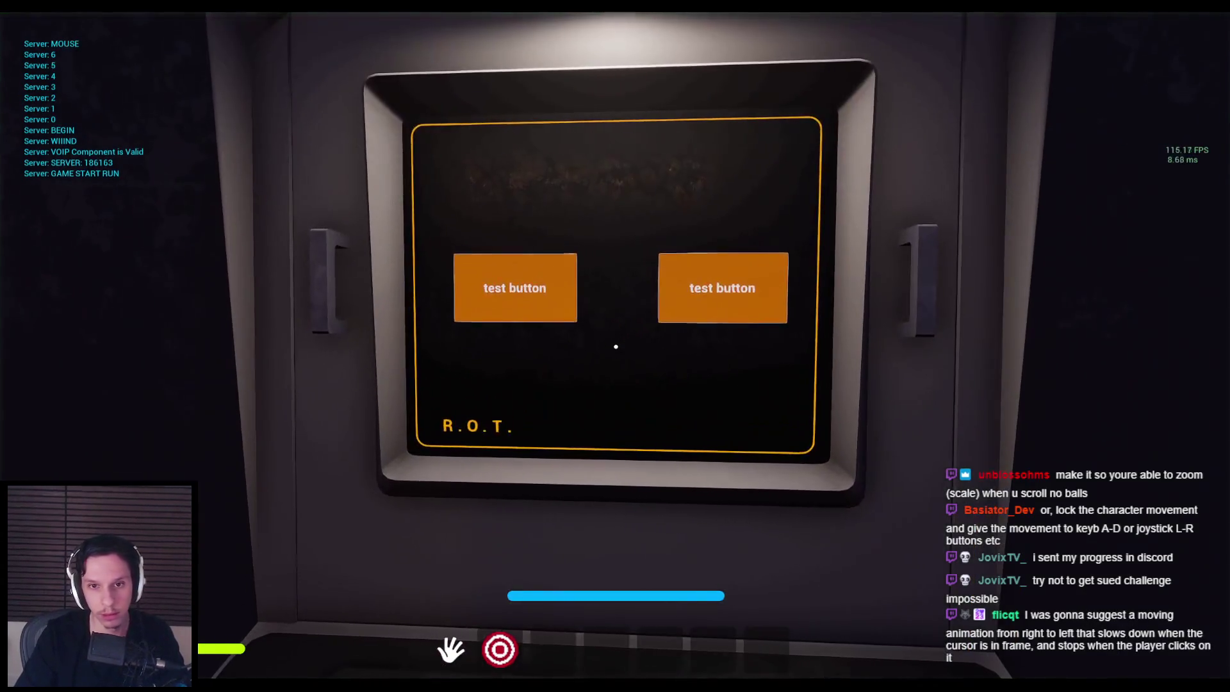
key(Escape)
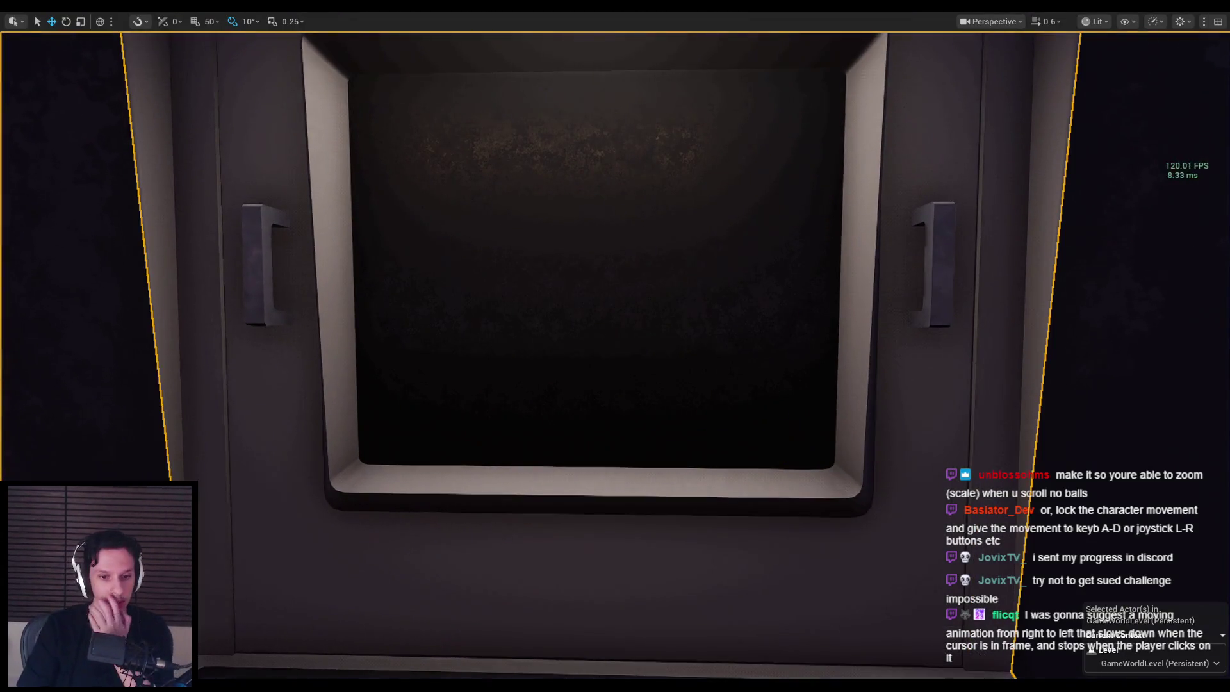
click(447, 666)
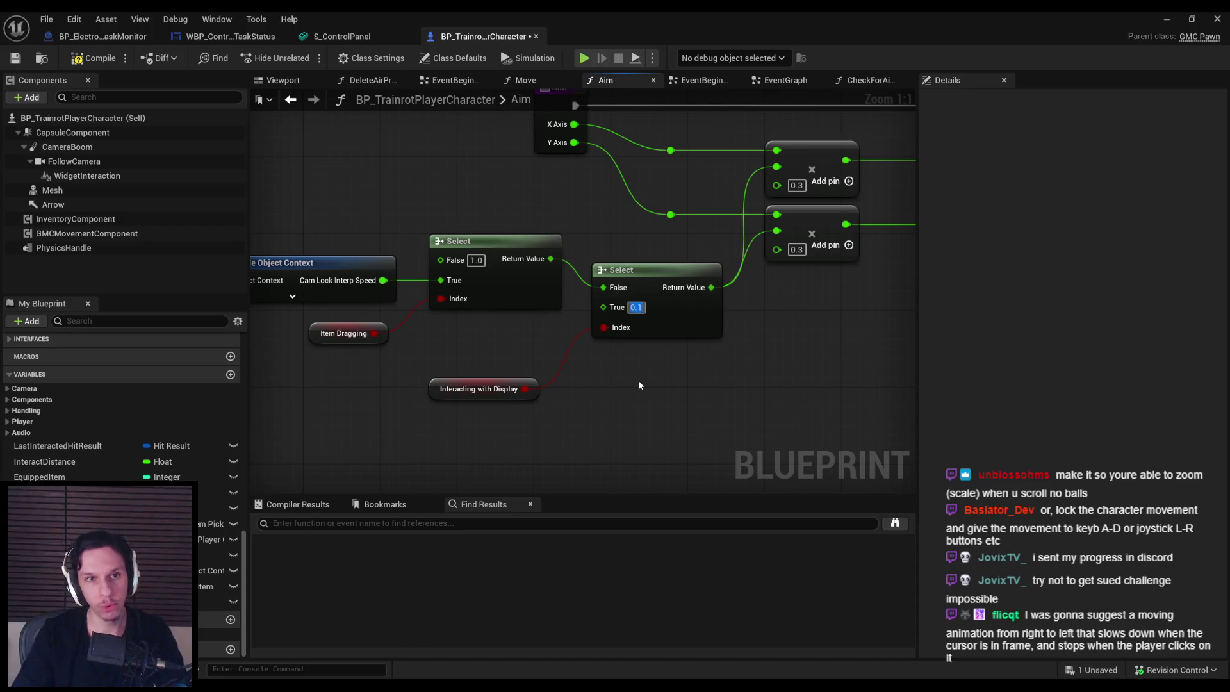
Step: Show the WBP_ControlPanel-TaskStatus widget's On Mouse Move graph
click(103, 35)
click(231, 36)
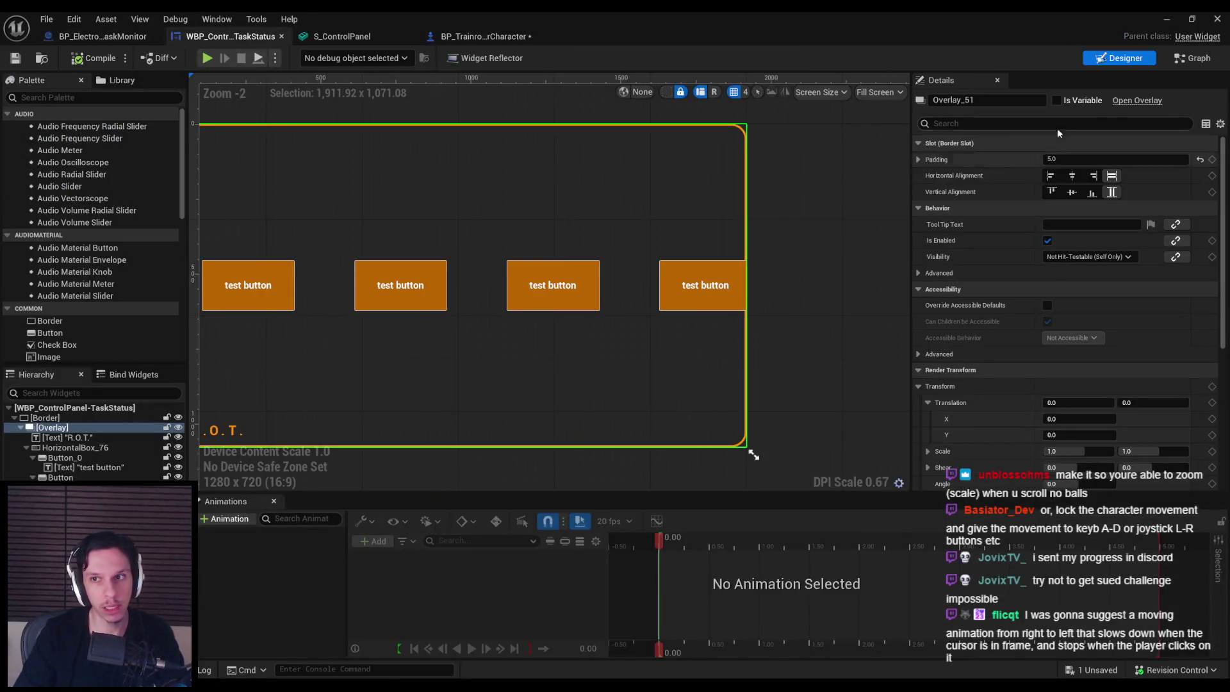
click(1193, 57)
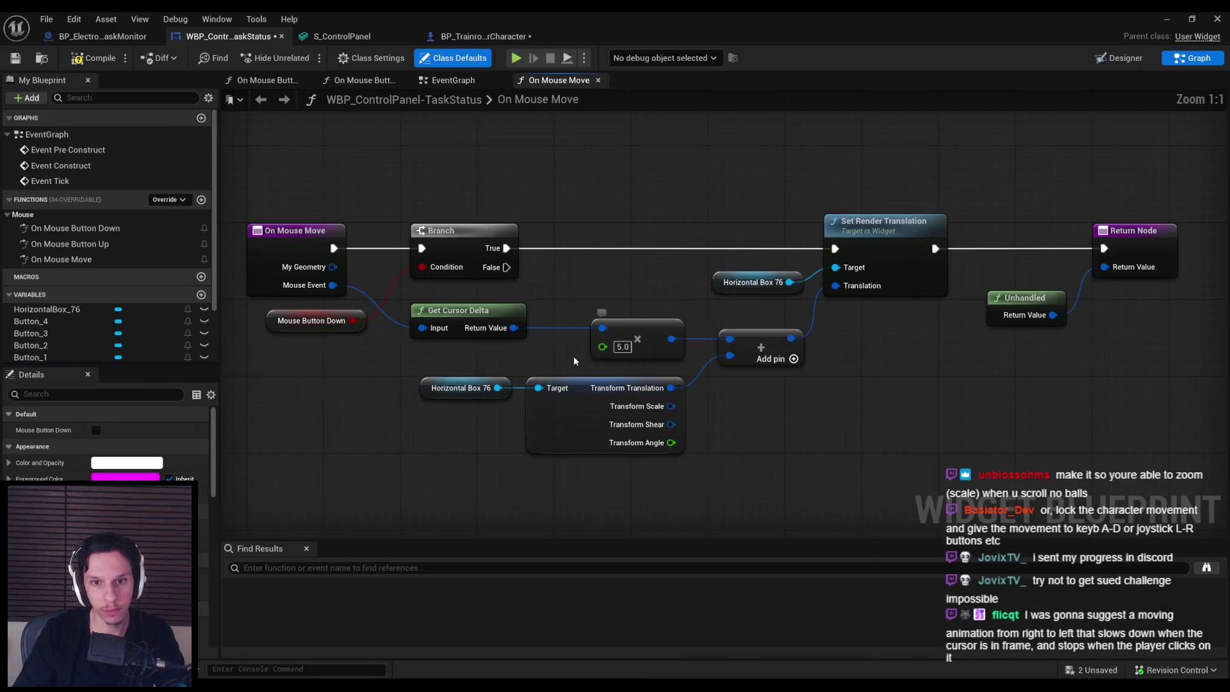
Step: Play-test again, dragging the terminal screen to scroll the buttons
click(1175, 23)
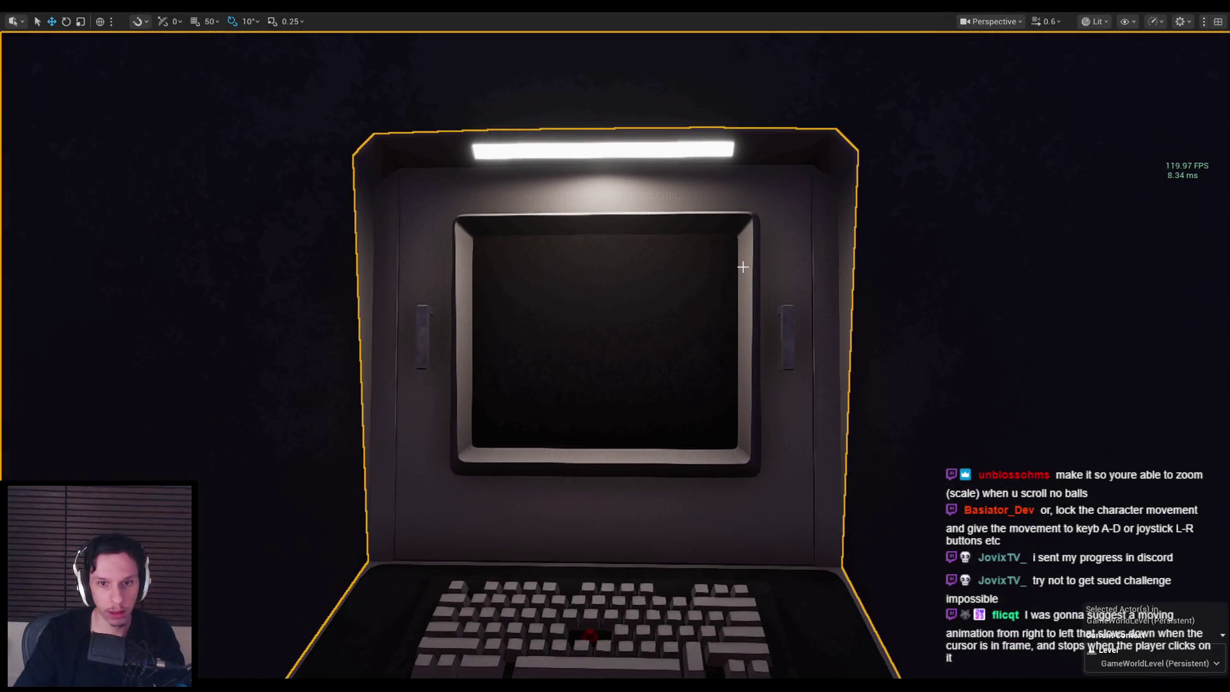
key(alt+p)
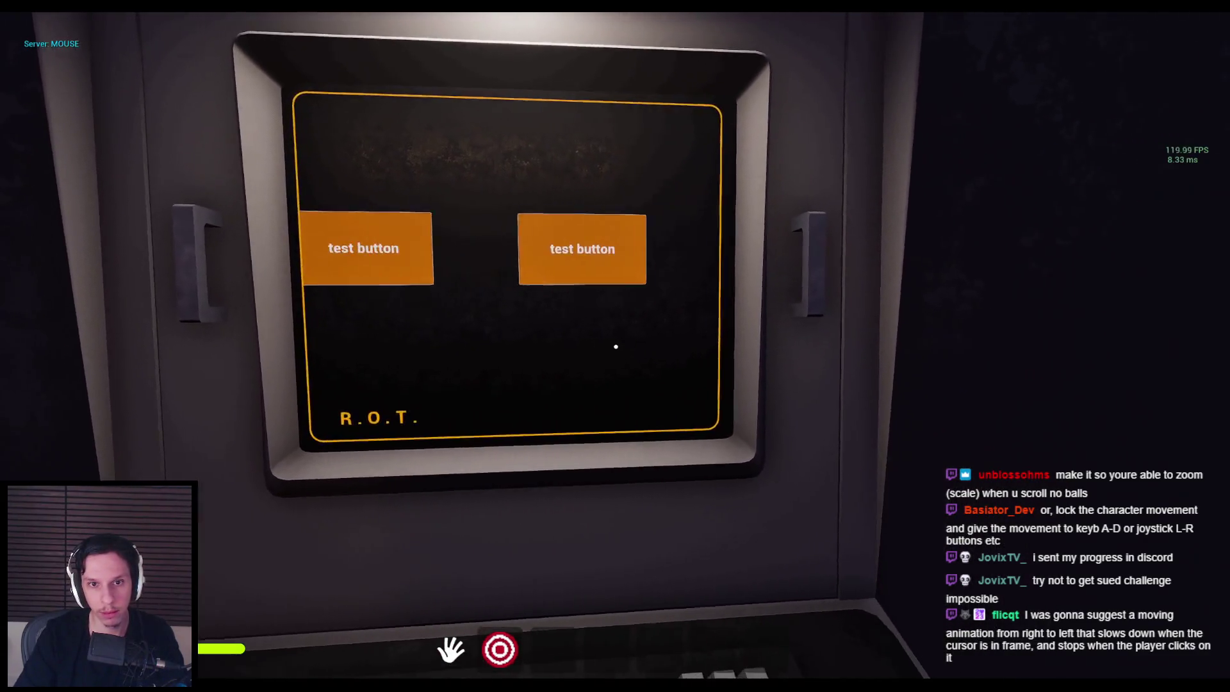
click(615, 346)
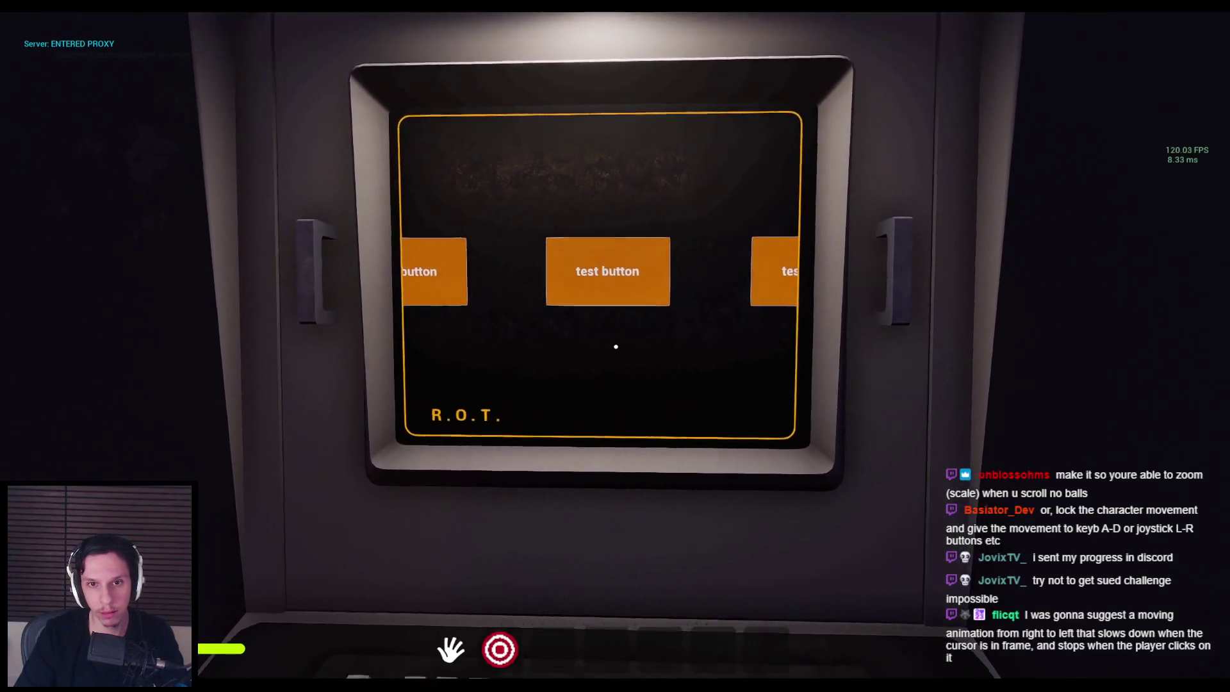
key(Escape)
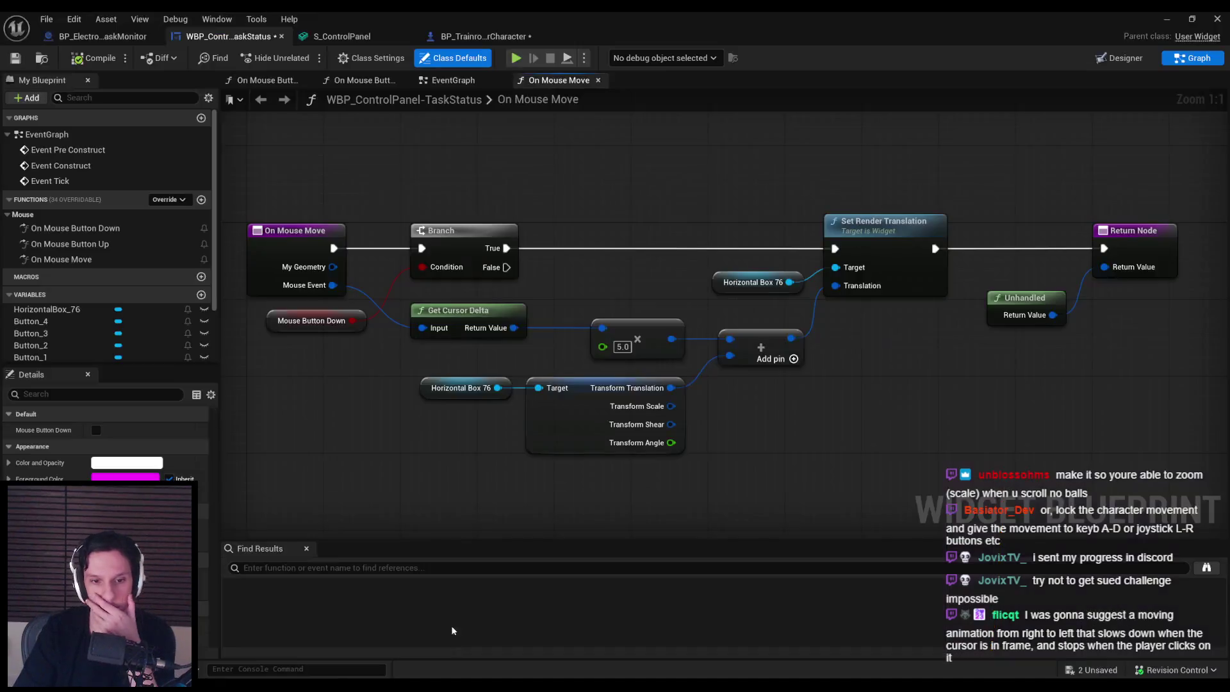
Step: Add a Get Cursor Delta node from the Mouse Event, save all, and show the task monitor blueprint
mouse_move(333, 285)
mouse_down()
mouse_move(359, 327)
mouse_move(358, 434)
mouse_up()
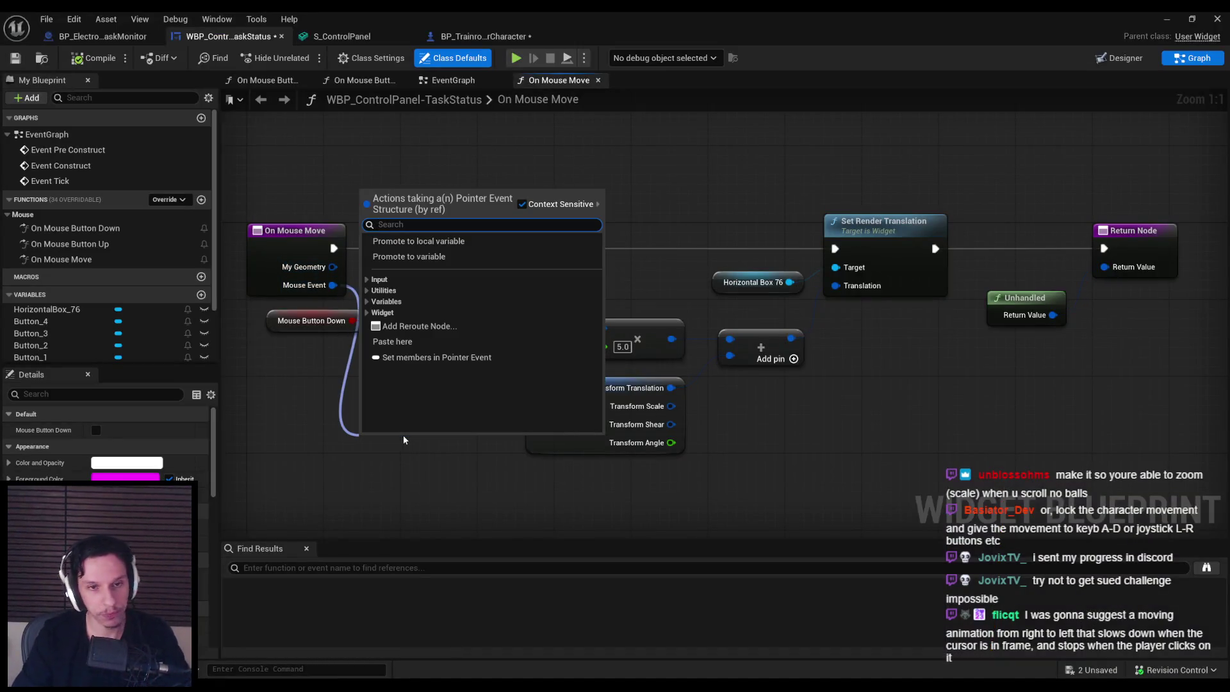
text(delta)
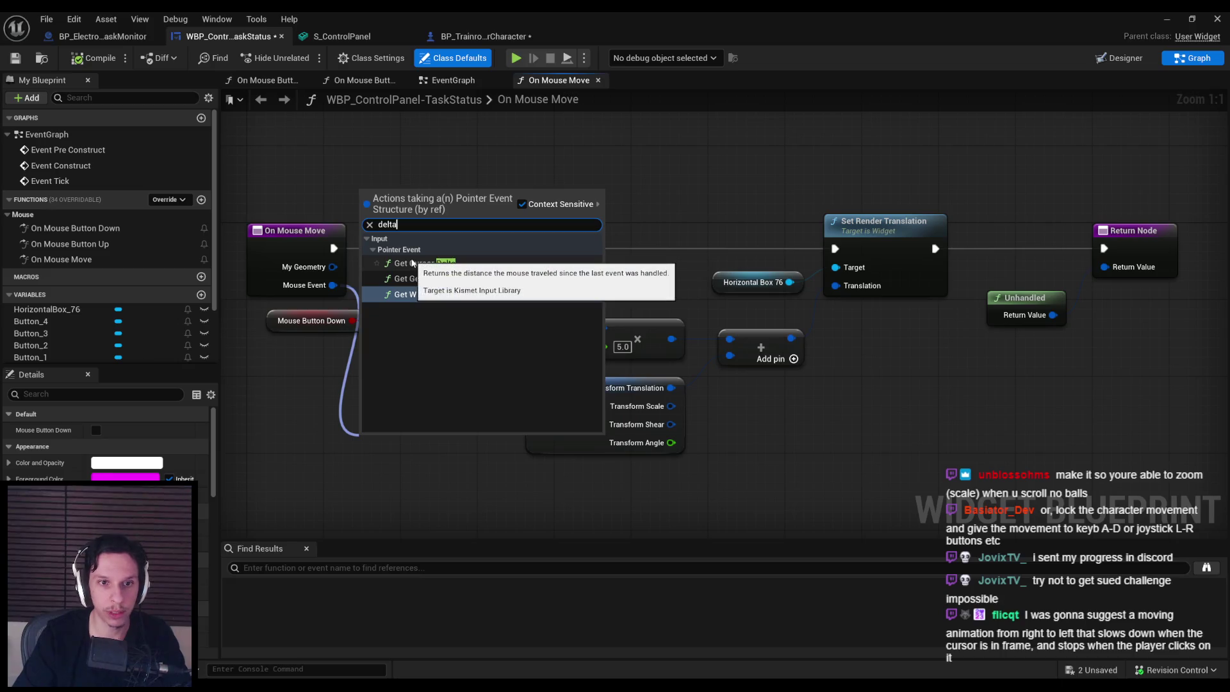
key(Return)
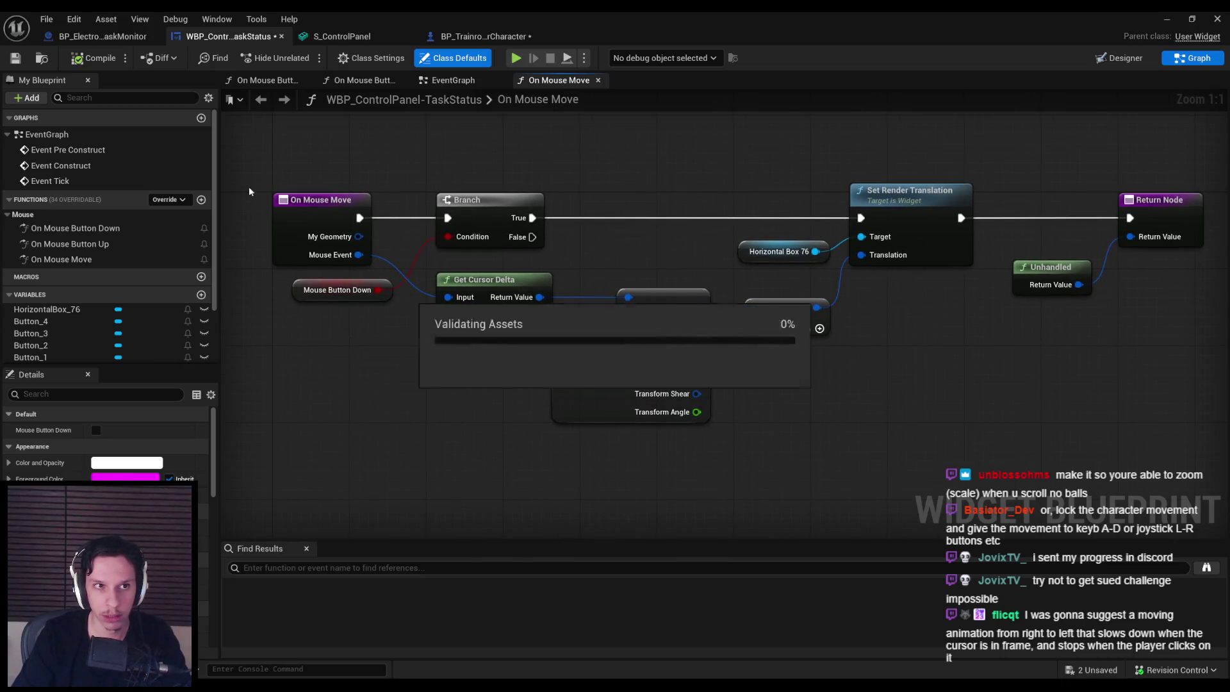
key(ctrl+shift+s)
click(99, 35)
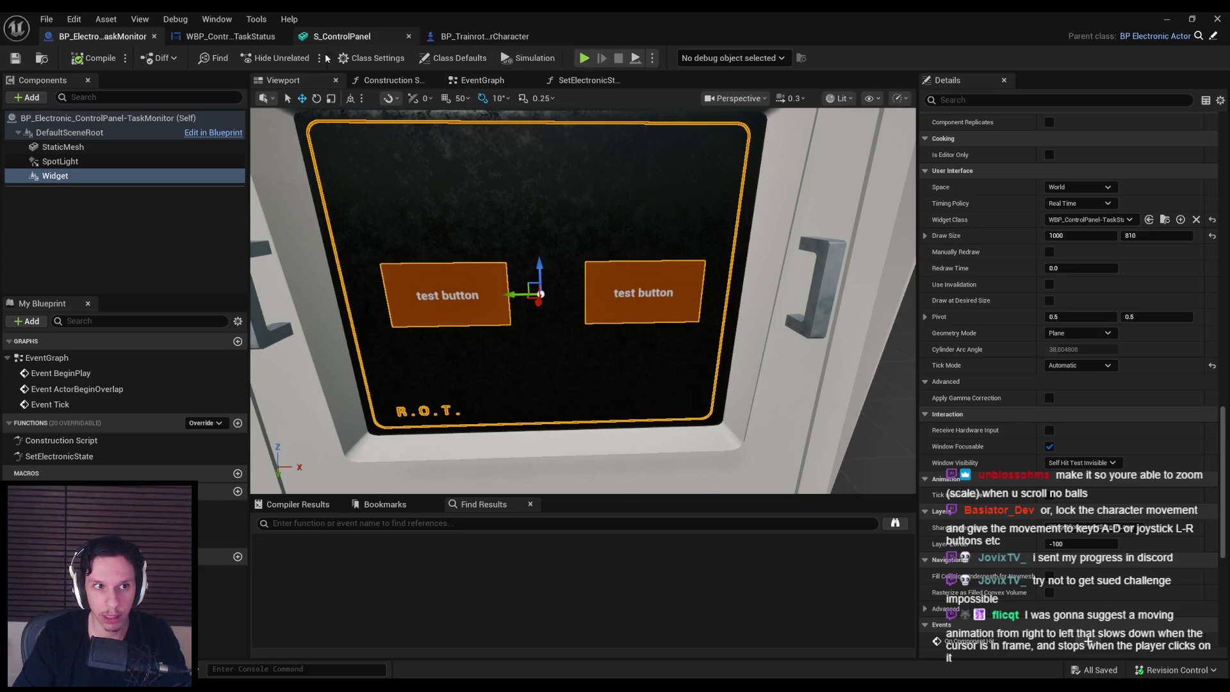
Step: Change the player character's Aim Select node True value from 0.1 to 0.01 and compile
click(229, 36)
click(476, 35)
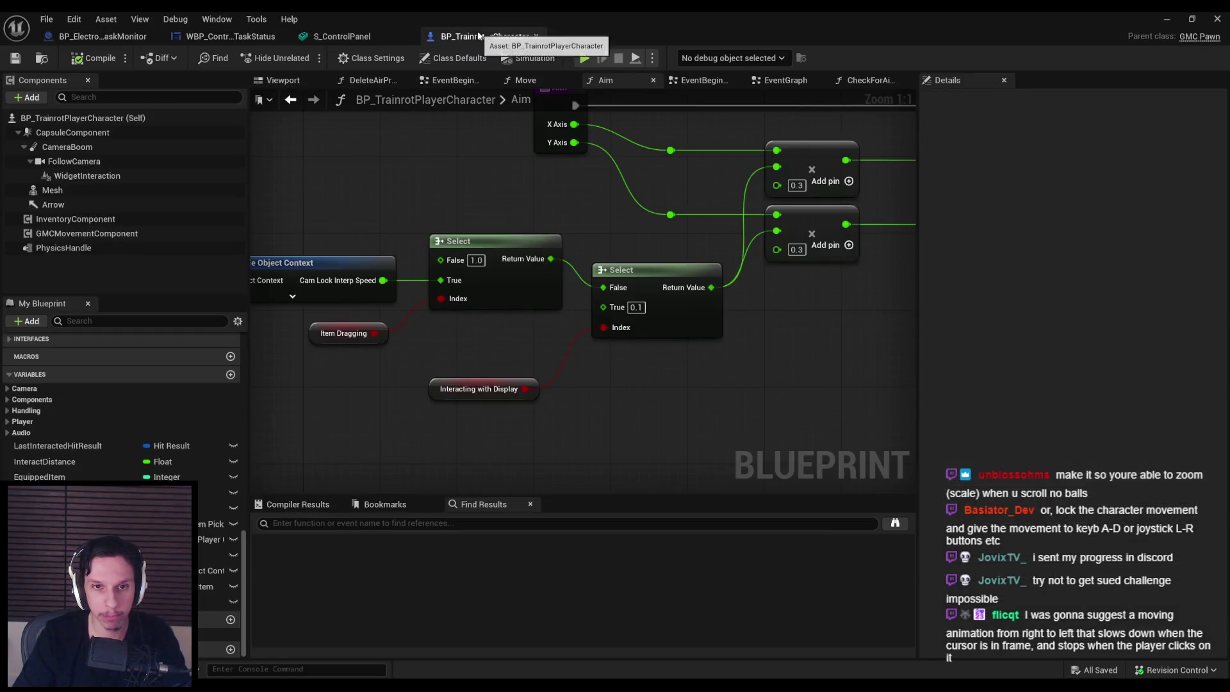
click(87, 176)
mouse_move(956, 383)
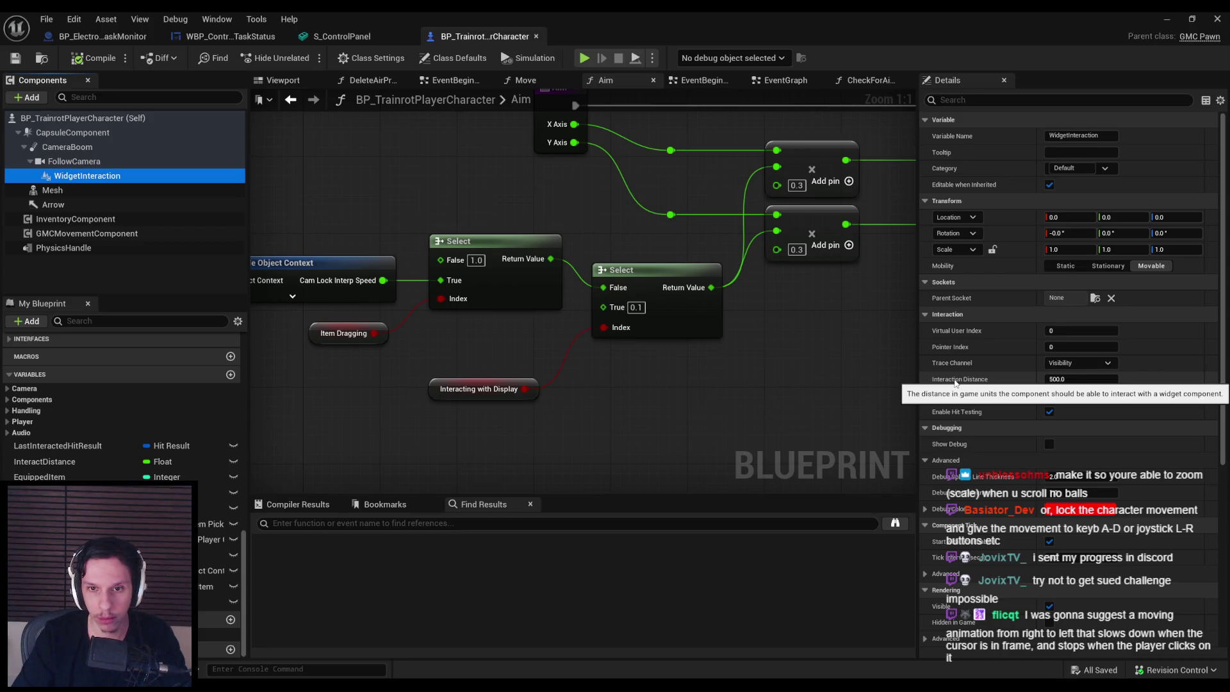
click(637, 308)
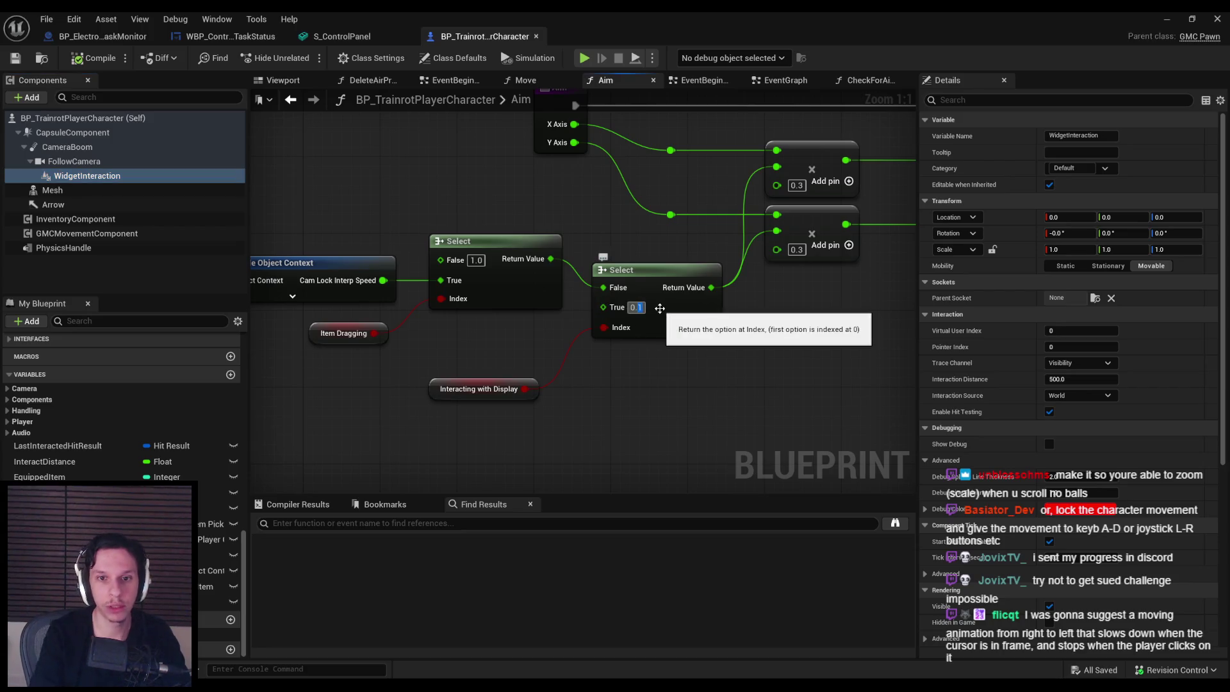
text(0.01)
click(93, 57)
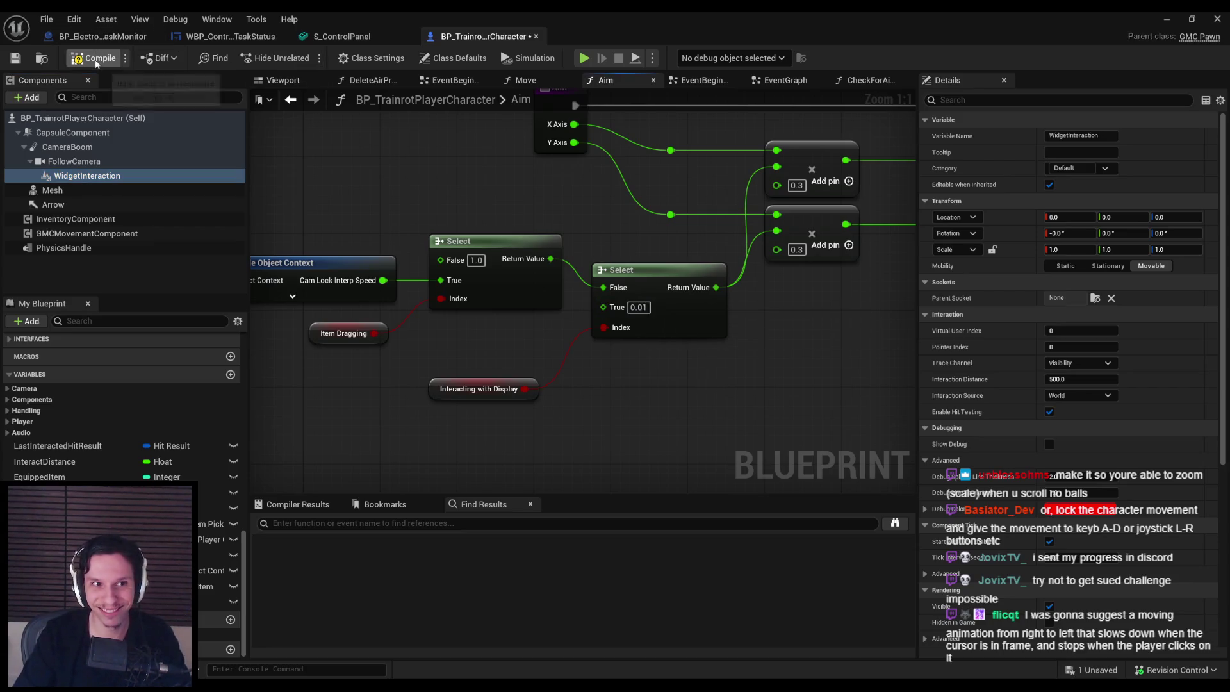
Step: Return to the level, frame the selected terminal, and start a play test
click(1182, 21)
click(649, 385)
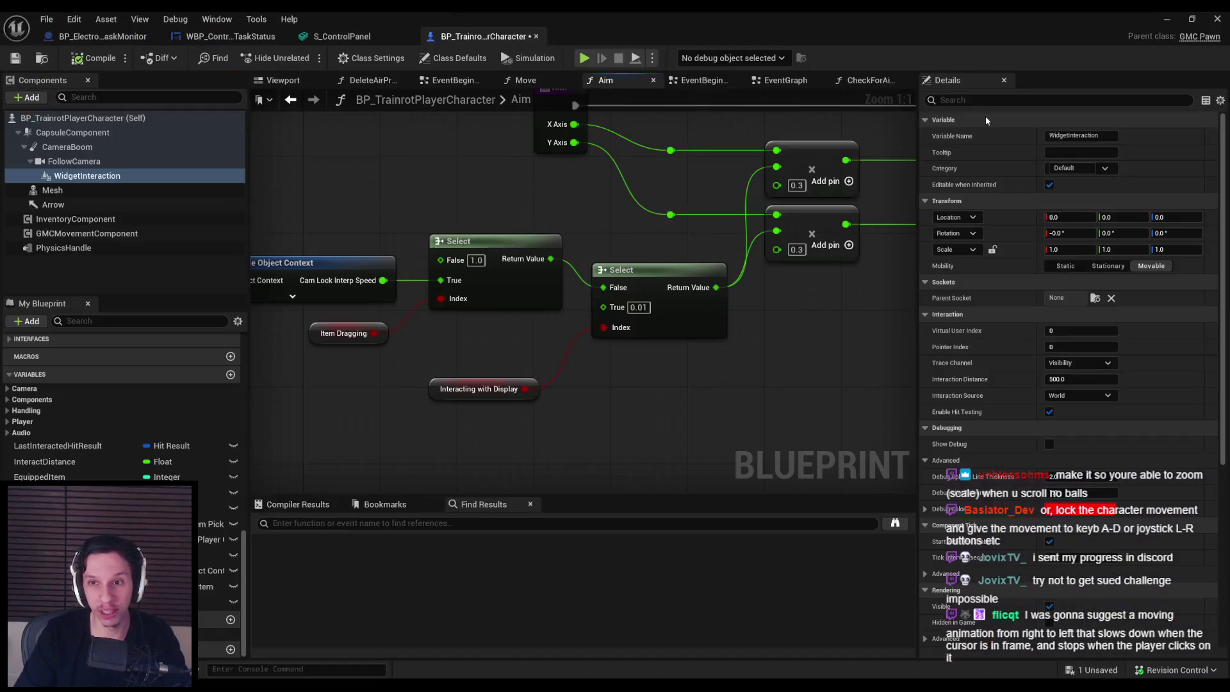
click(1153, 21)
key(f)
key(alt+p)
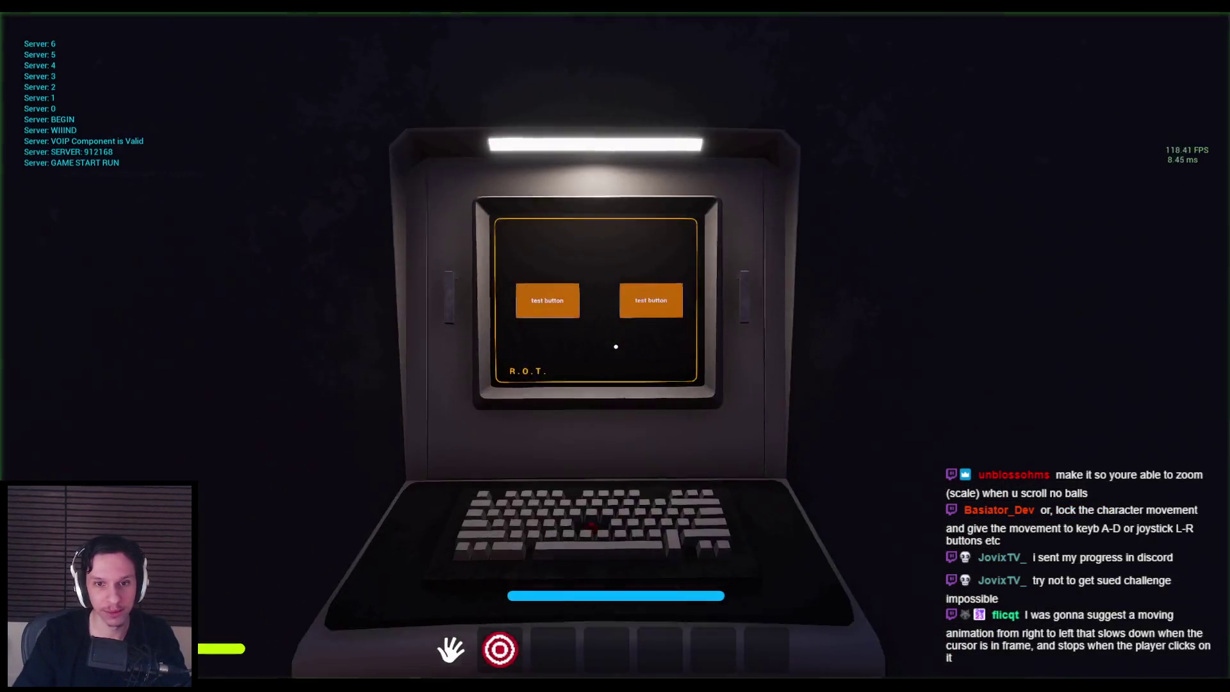
Step: Stop the play test, raise the On Mouse Move multiplier to 50.0, and resume the game
key(Escape)
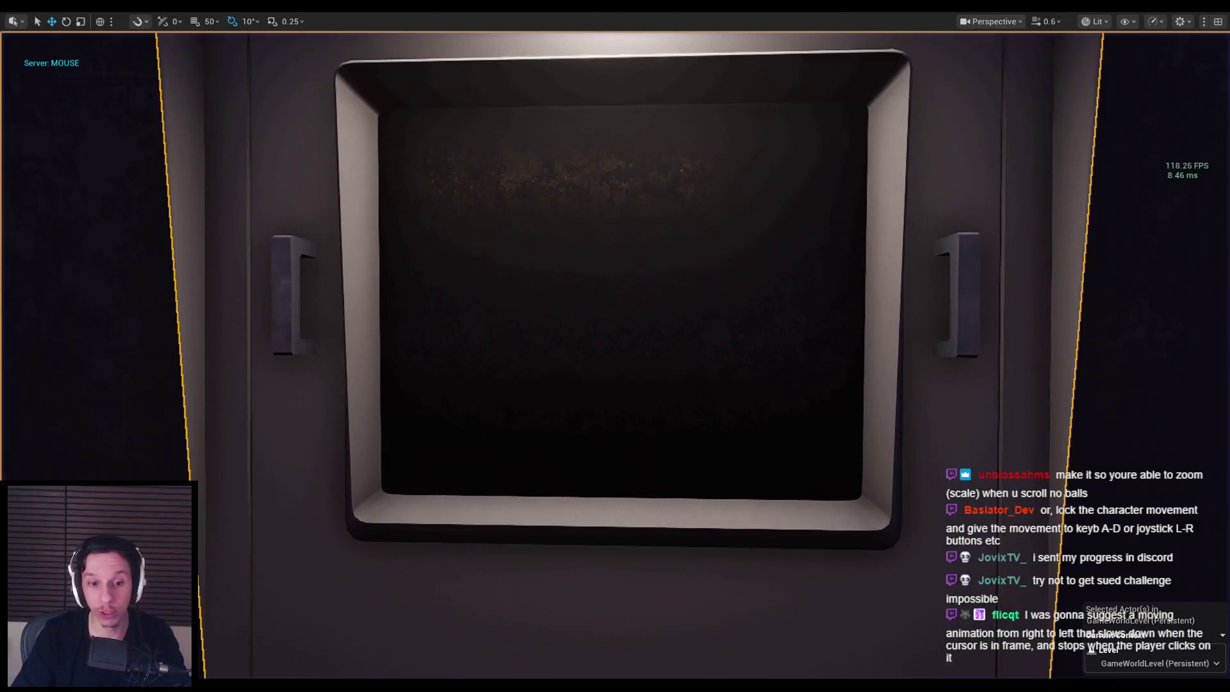
key(alt+Tab)
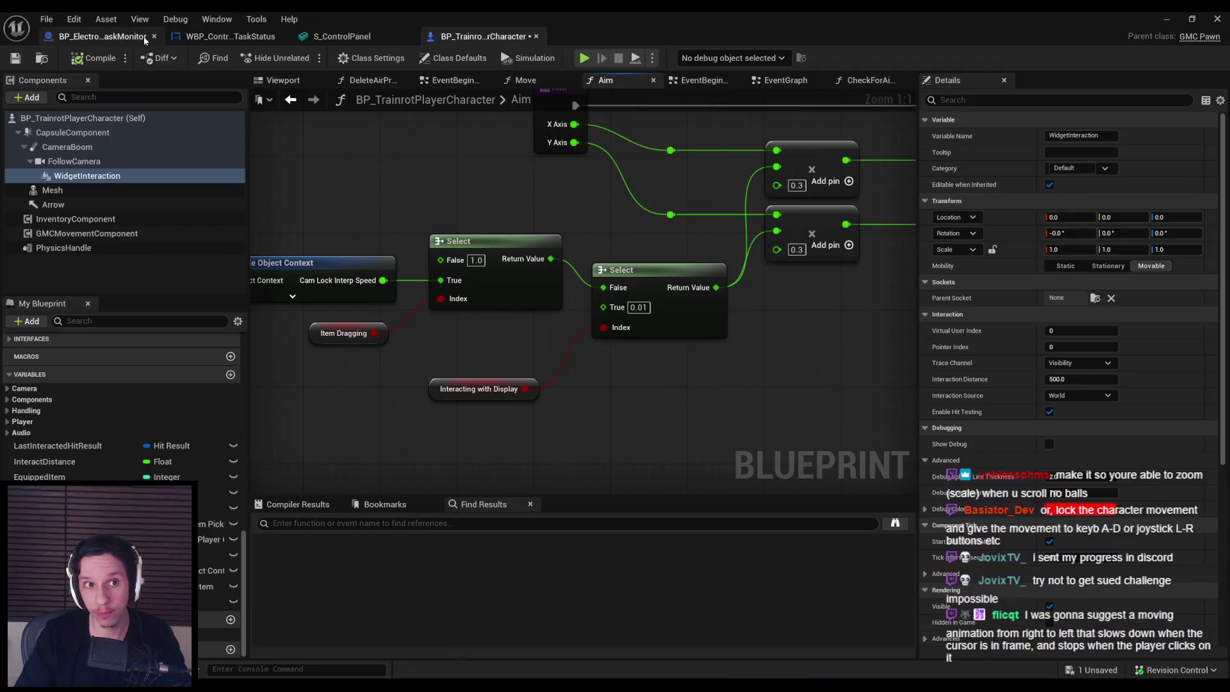
click(211, 37)
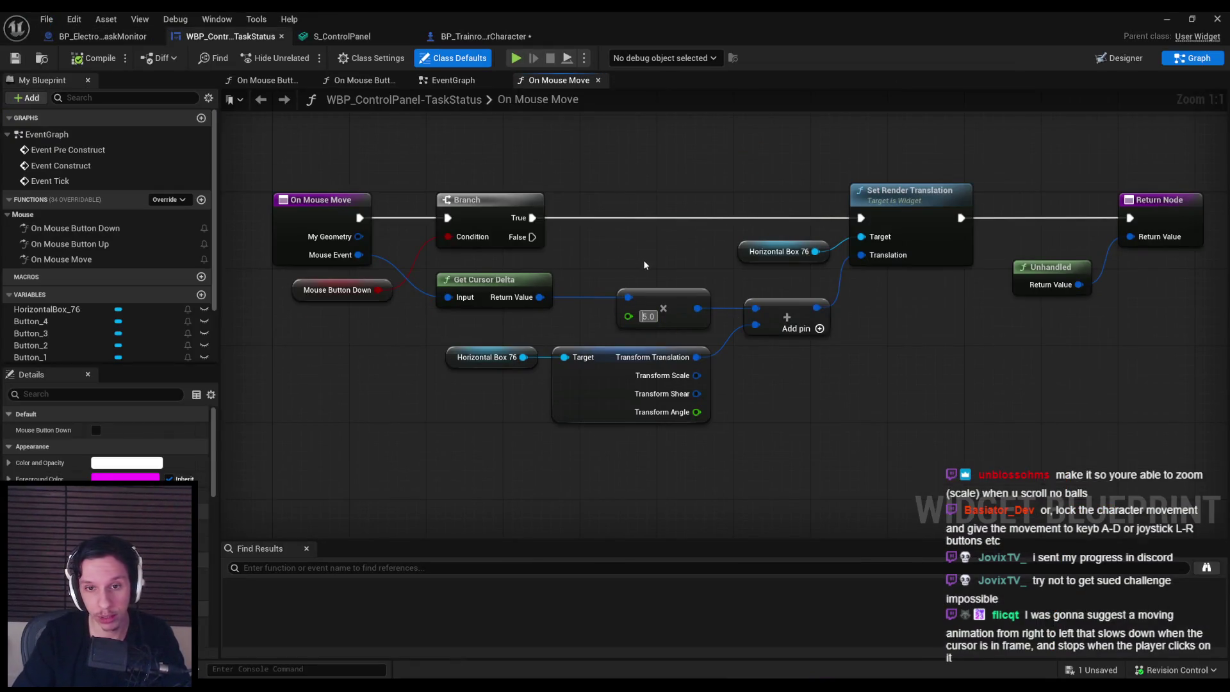
text(50)
key(Return)
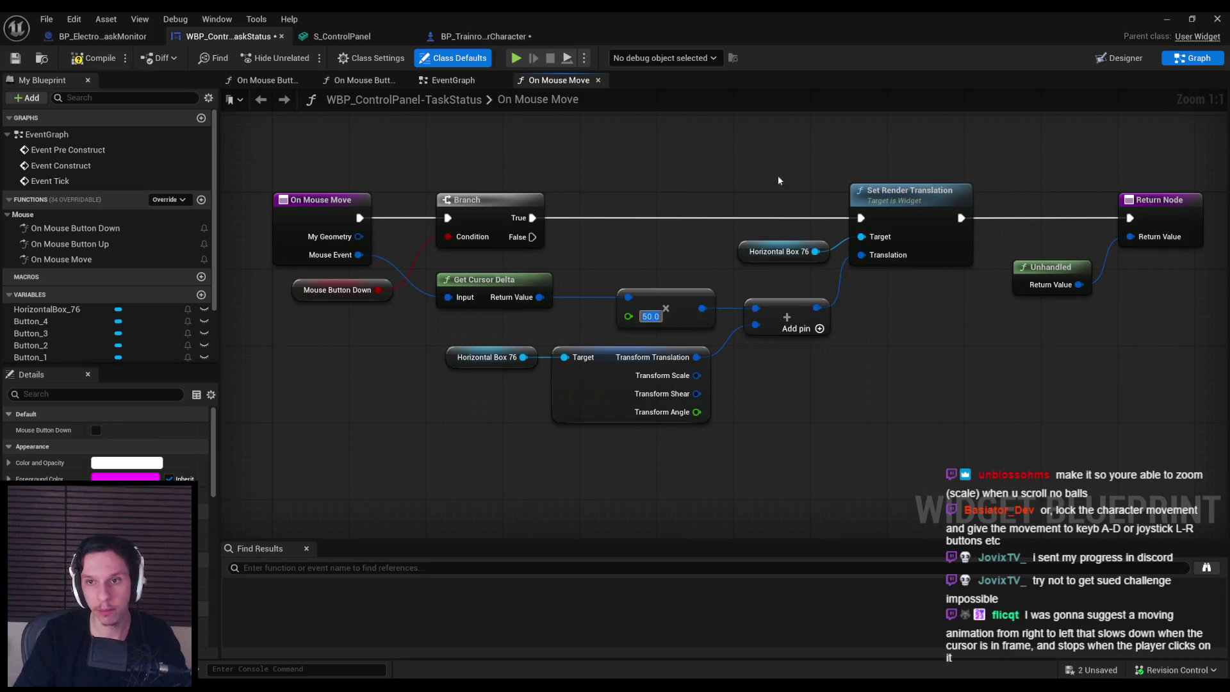
click(1165, 20)
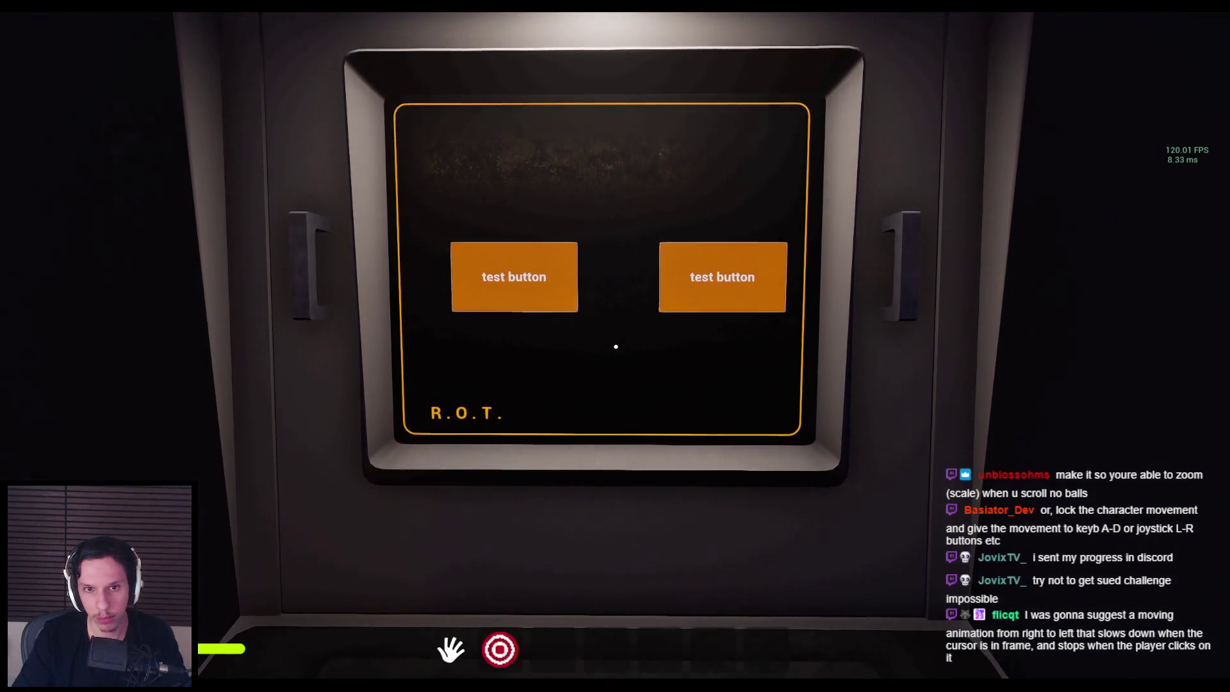
Step: Walk to the fuse box, insert the fuse in the third-row slot, and pull the lever
key(Escape)
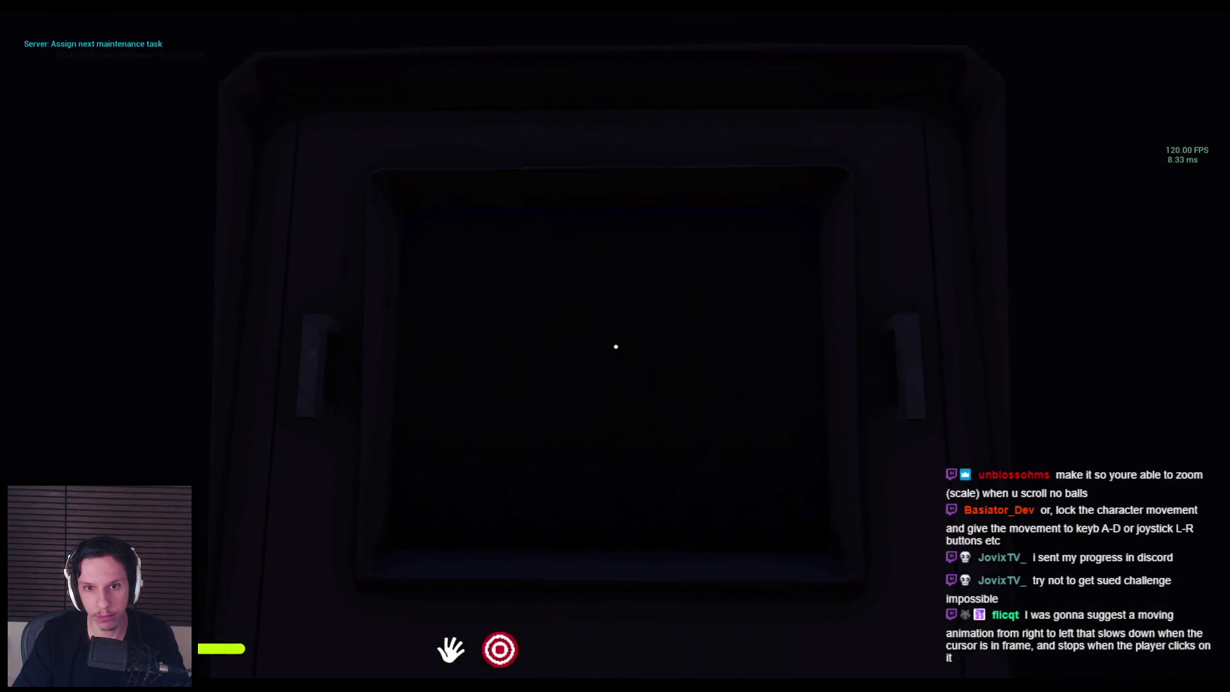
key(shift+w)
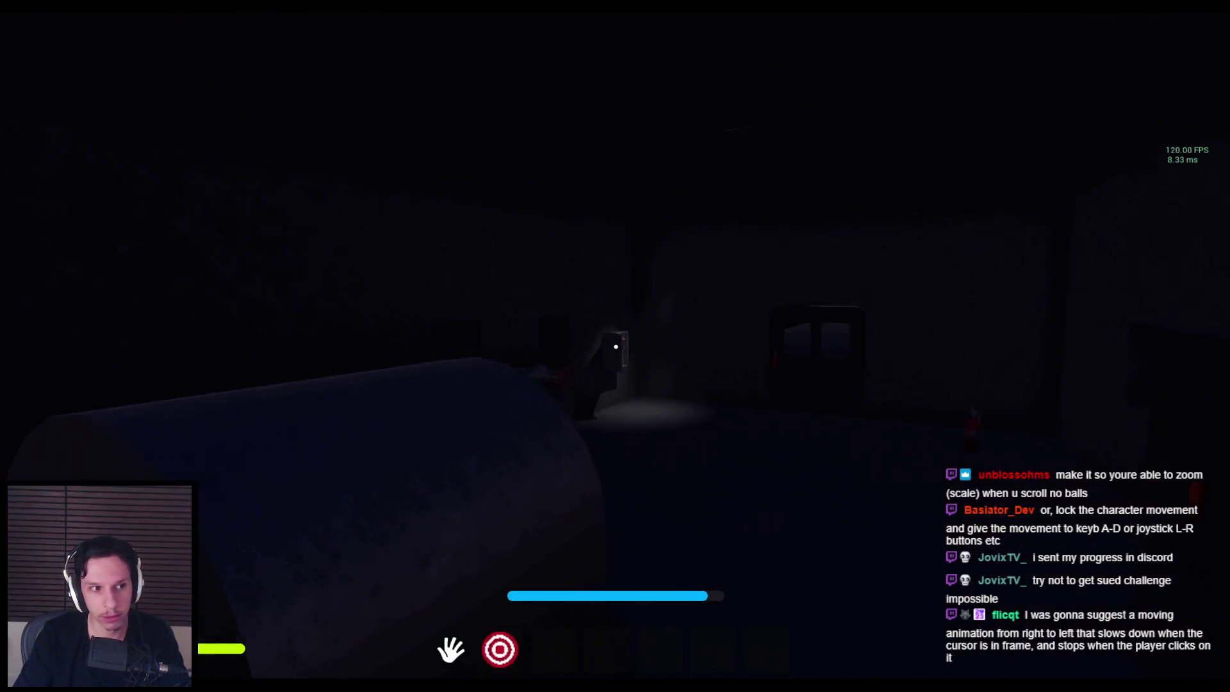
key(w)
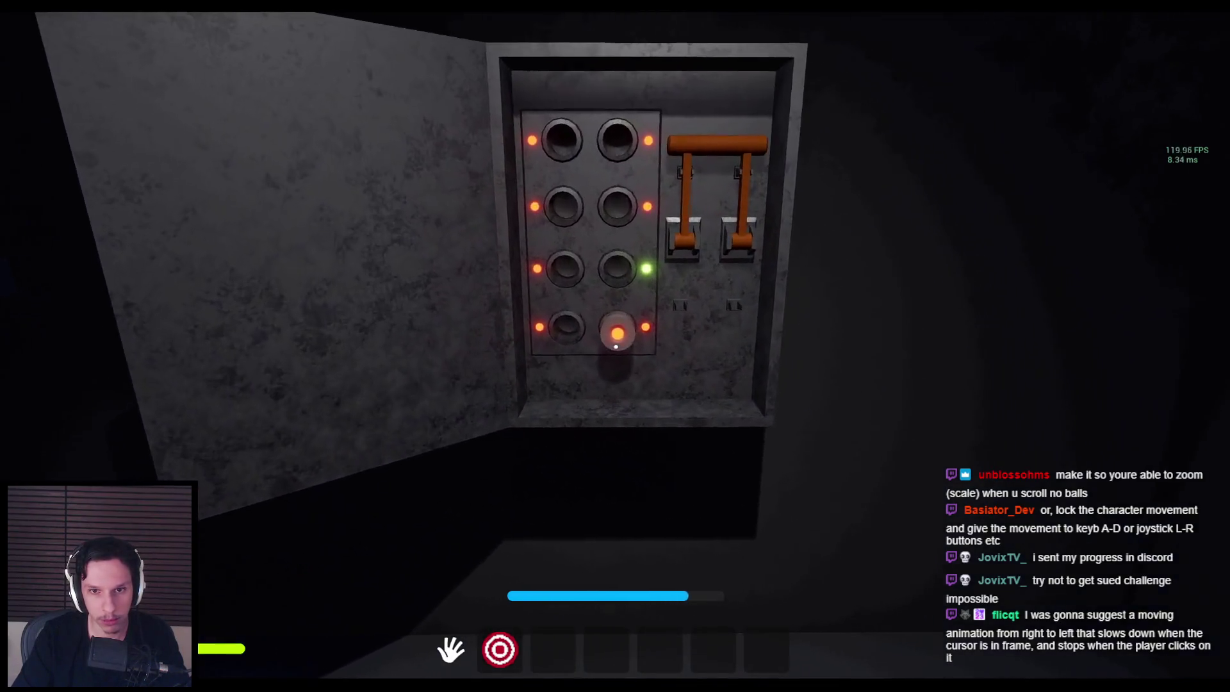
drag(616, 333, 617, 268)
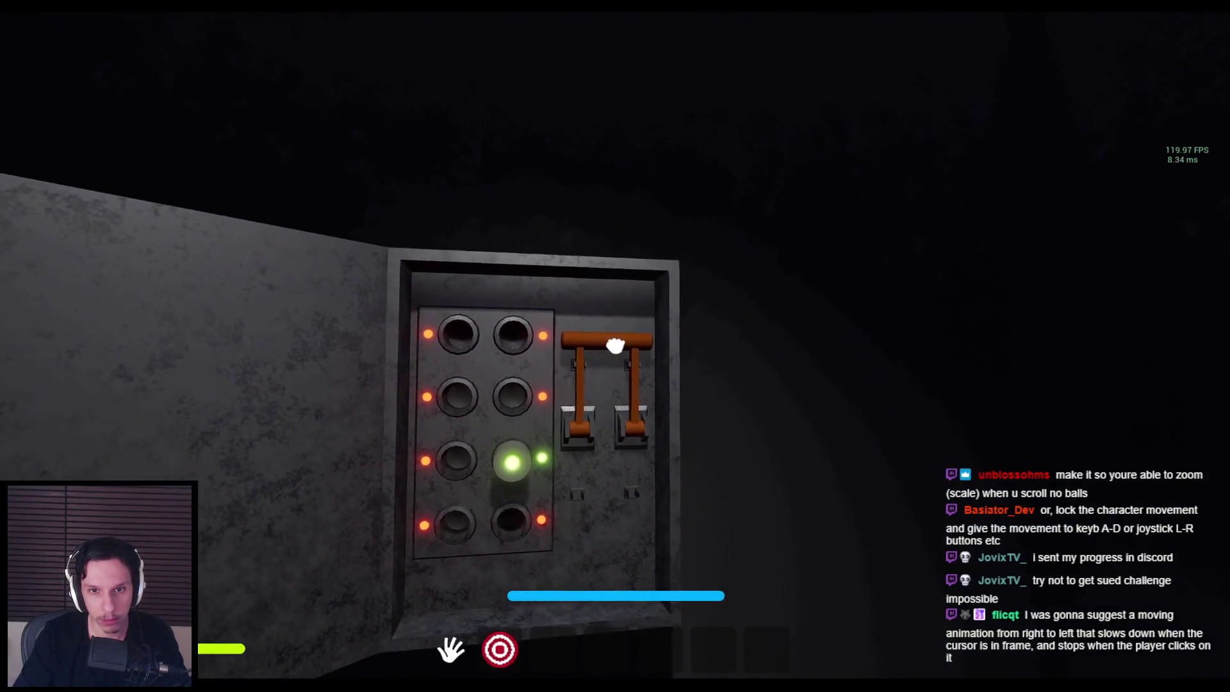
drag(655, 333, 655, 370)
Step: Run to the terminal and zoom in and out of its screen to test the buttons
key(shift+w)
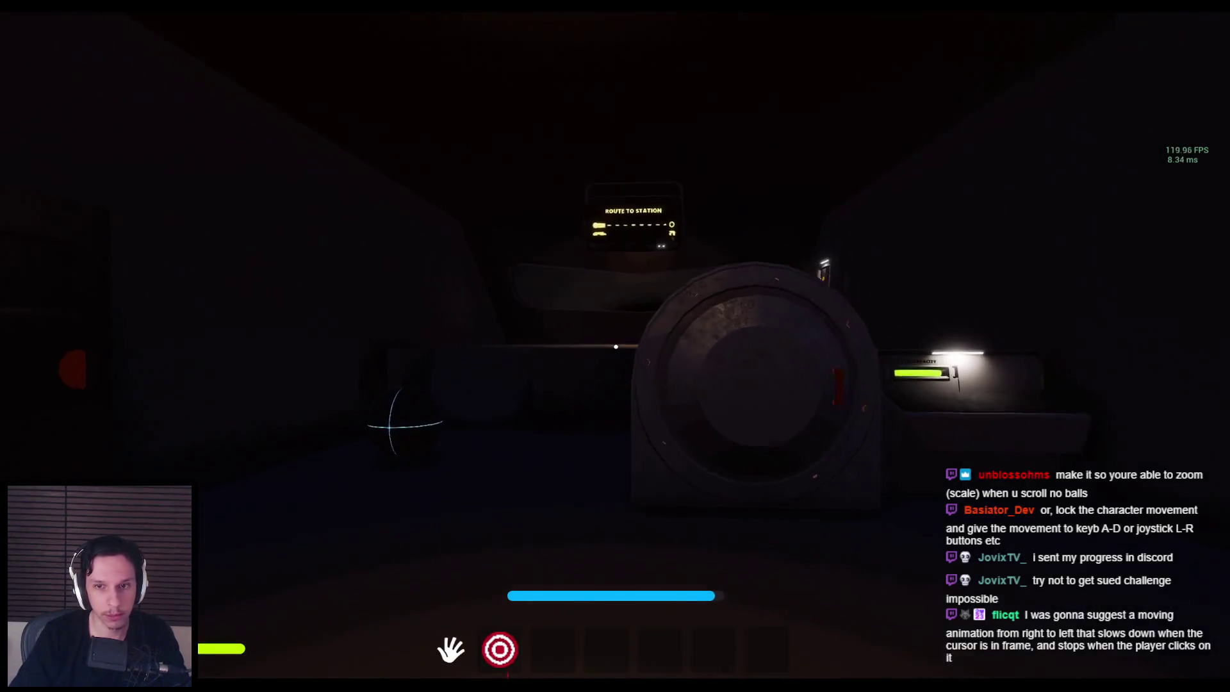
key(shift+w)
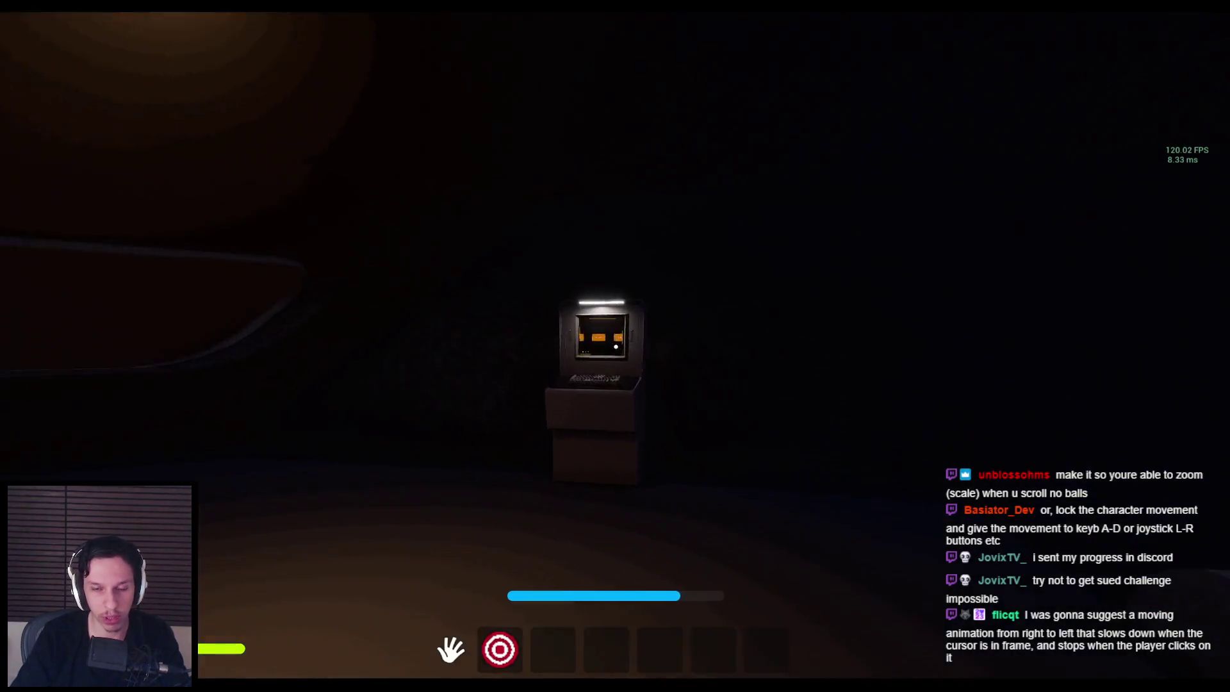
click(616, 346)
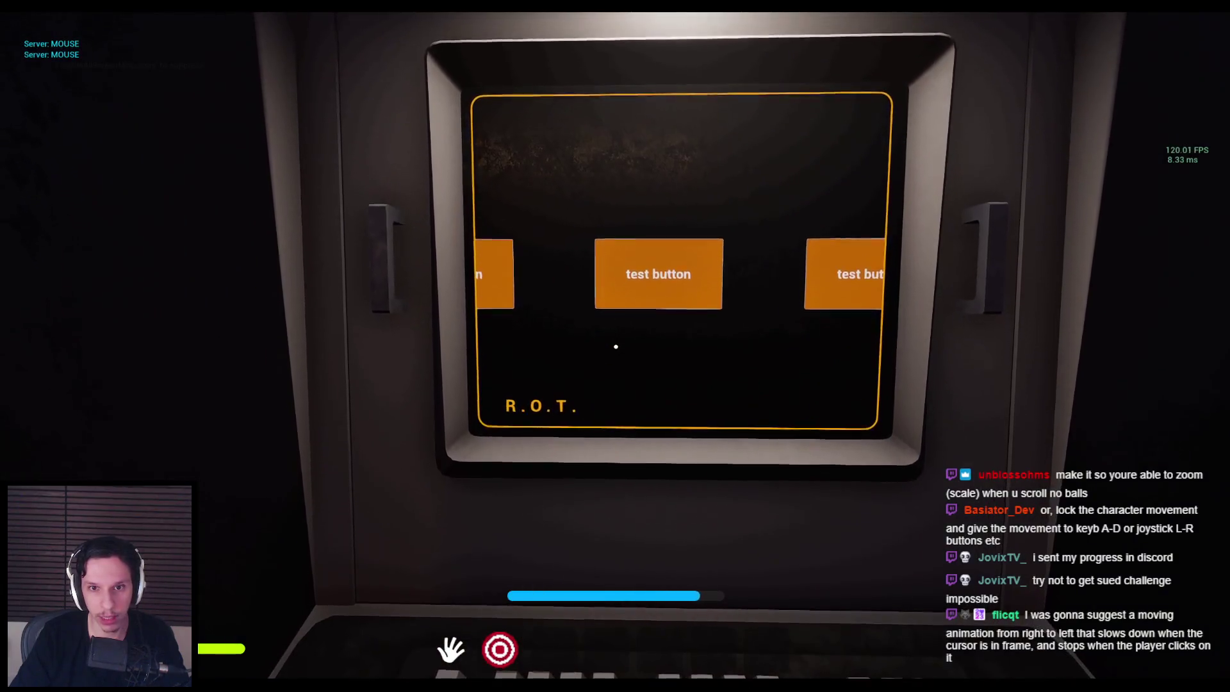
key(Escape)
click(615, 347)
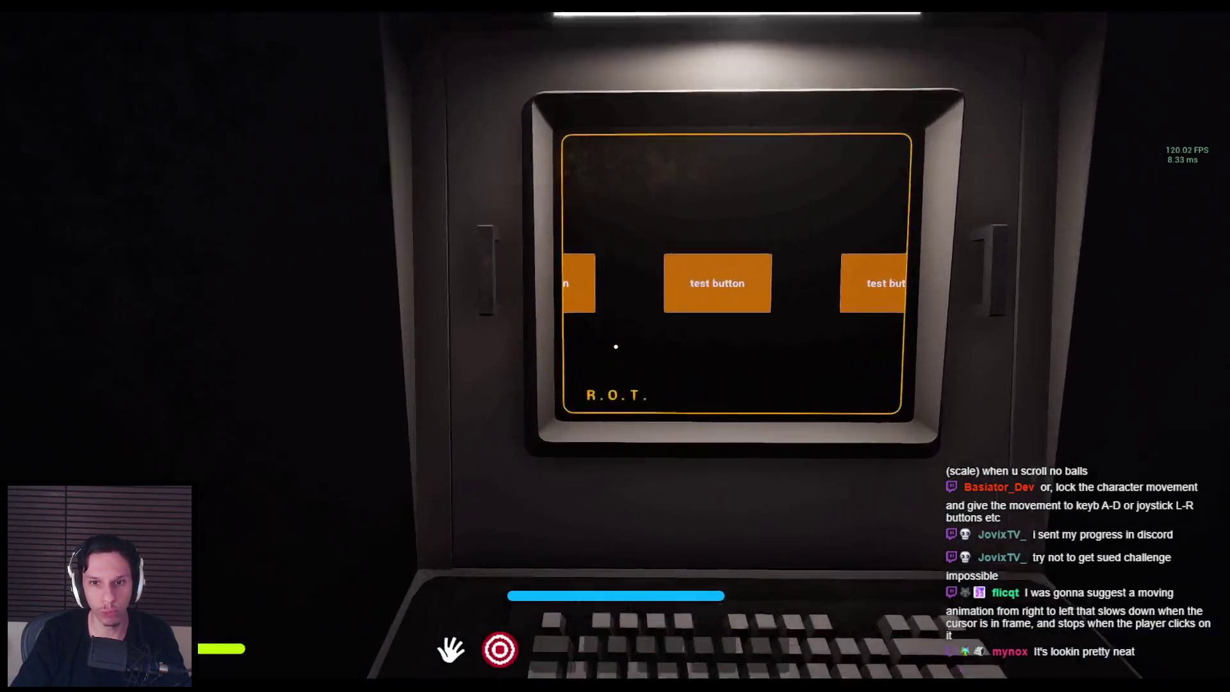
key(Escape)
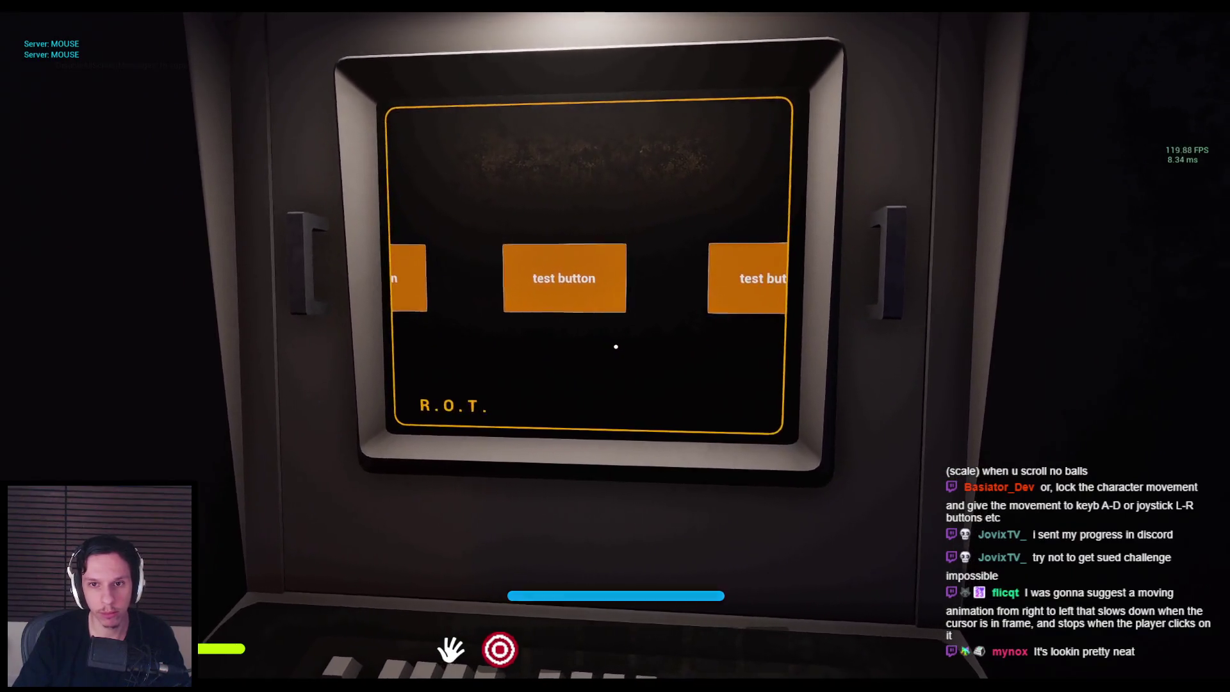
key(s)
Step: Stop the play session and bring the Blueprint editor back
key(Escape)
mouse_move(410, 686)
click(481, 628)
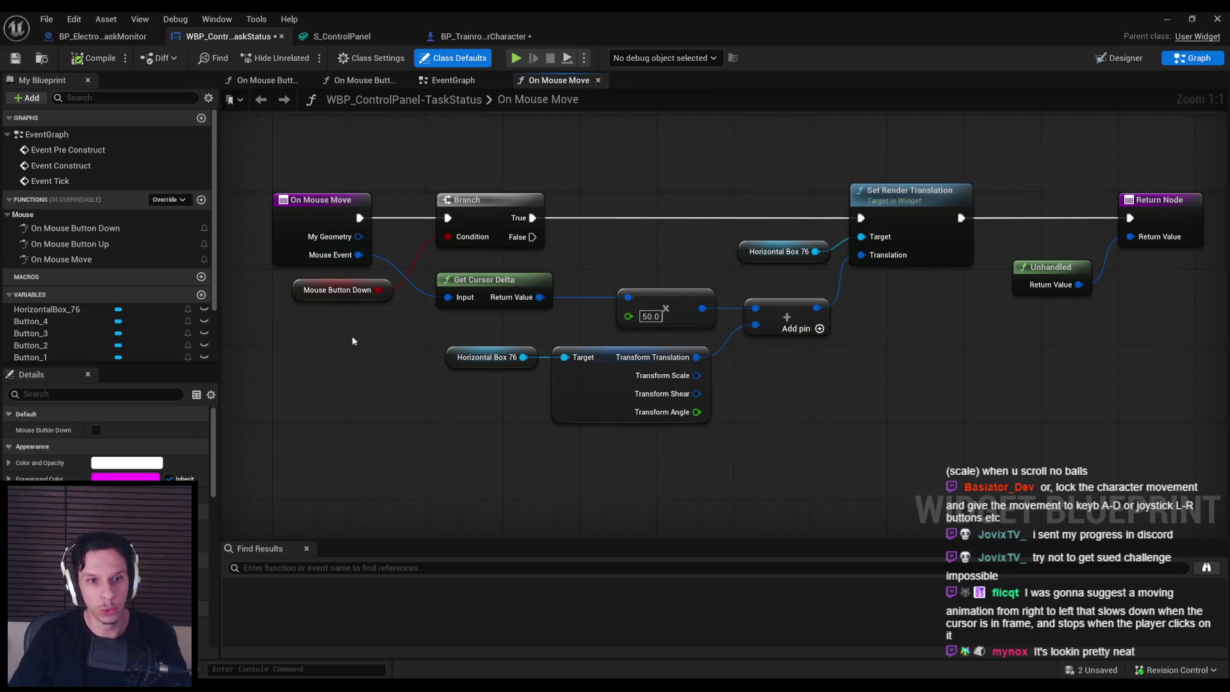
Step: Tidy the Mouse Button Down node, then save the control panel widget and player character blueprints
drag(312, 299, 293, 308)
click(310, 278)
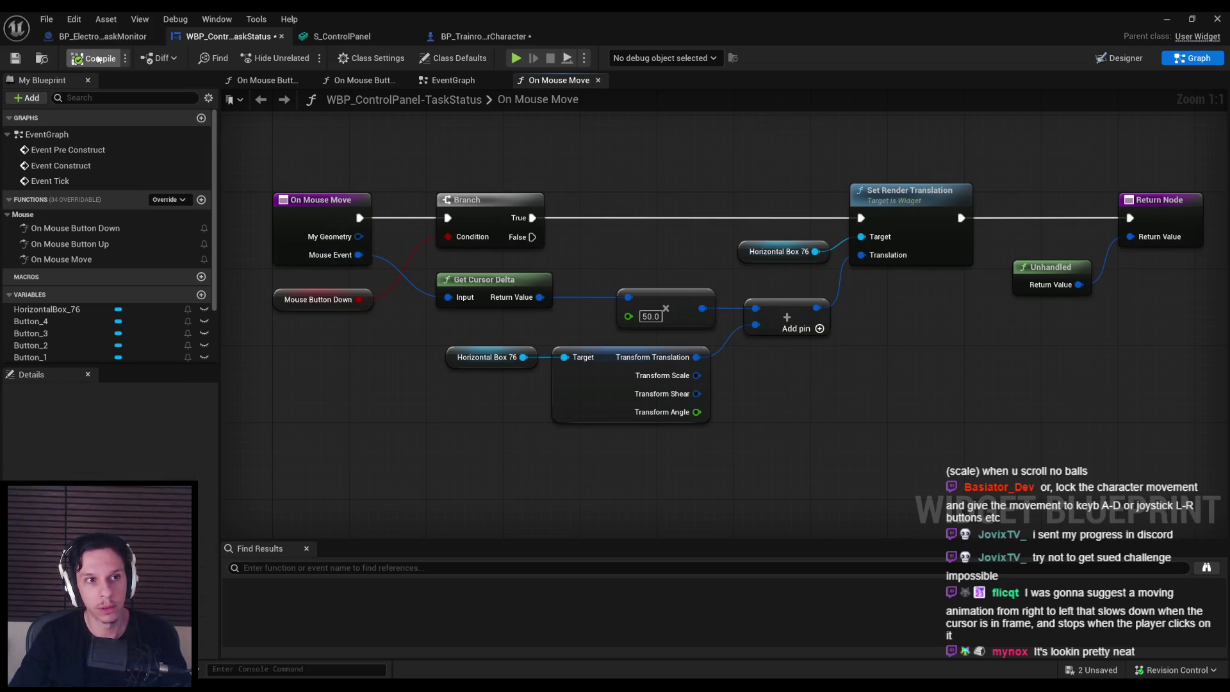
click(16, 58)
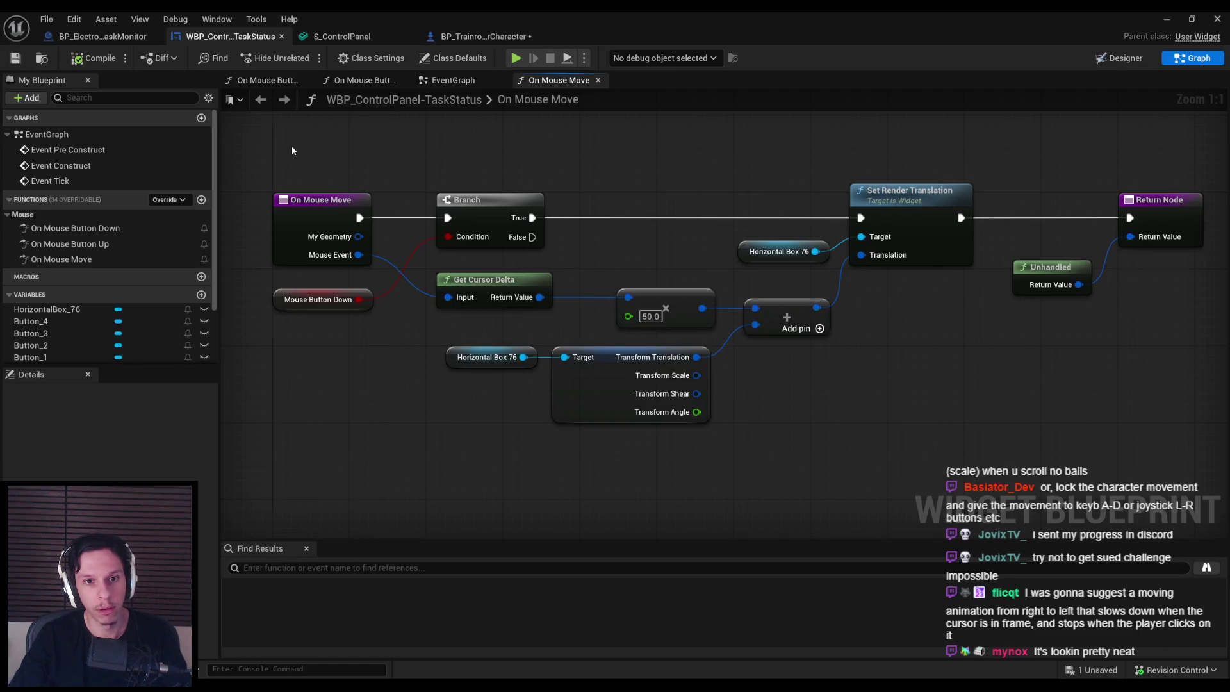
drag(291, 145, 294, 191)
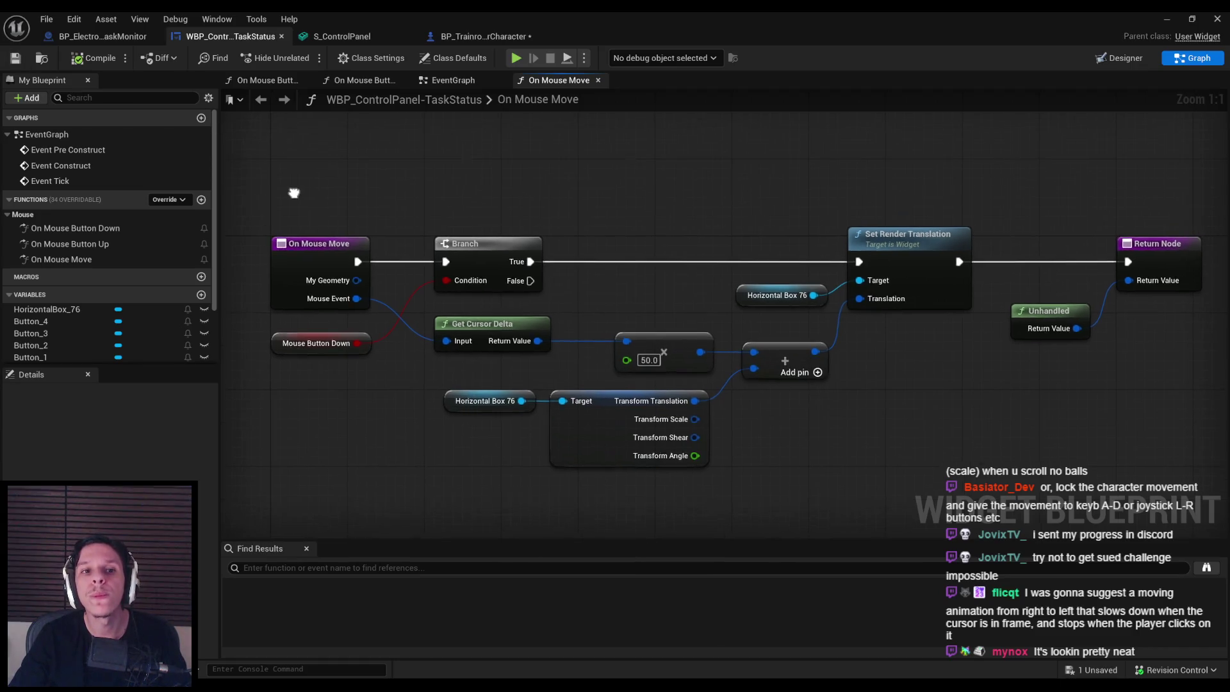
click(485, 37)
key(ctrl+s)
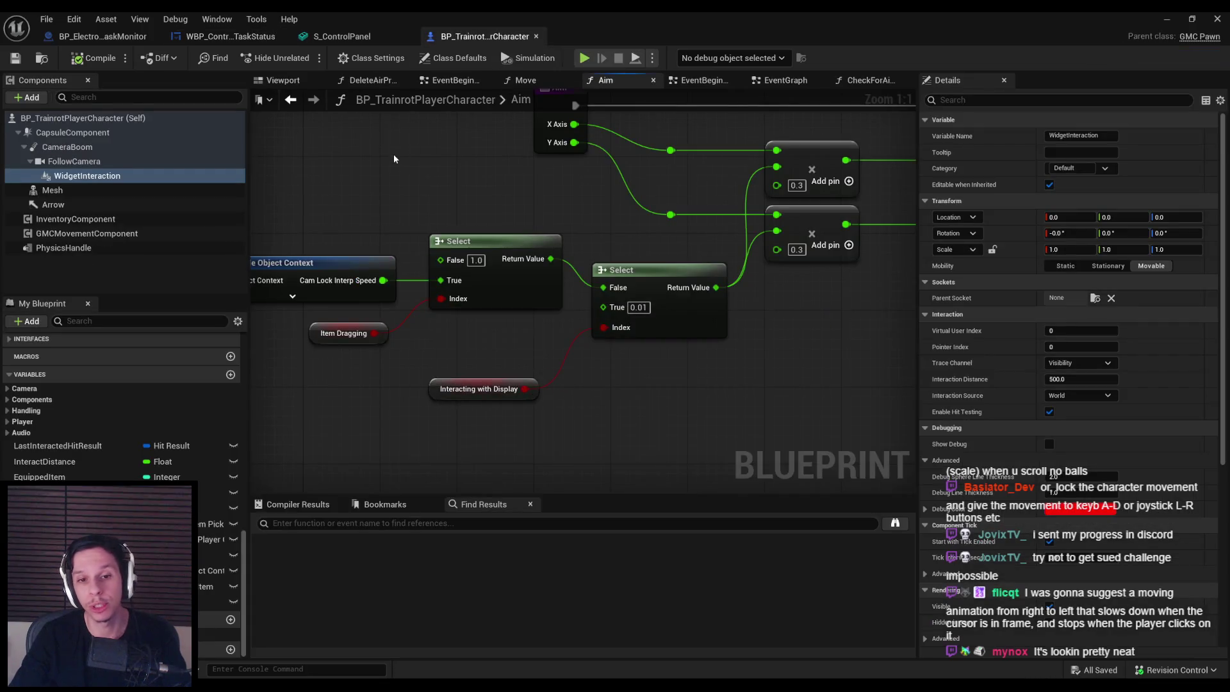
Step: Switch between the TaskStatus On Mouse Move graph and the TaskMonitor actor blueprint
click(230, 36)
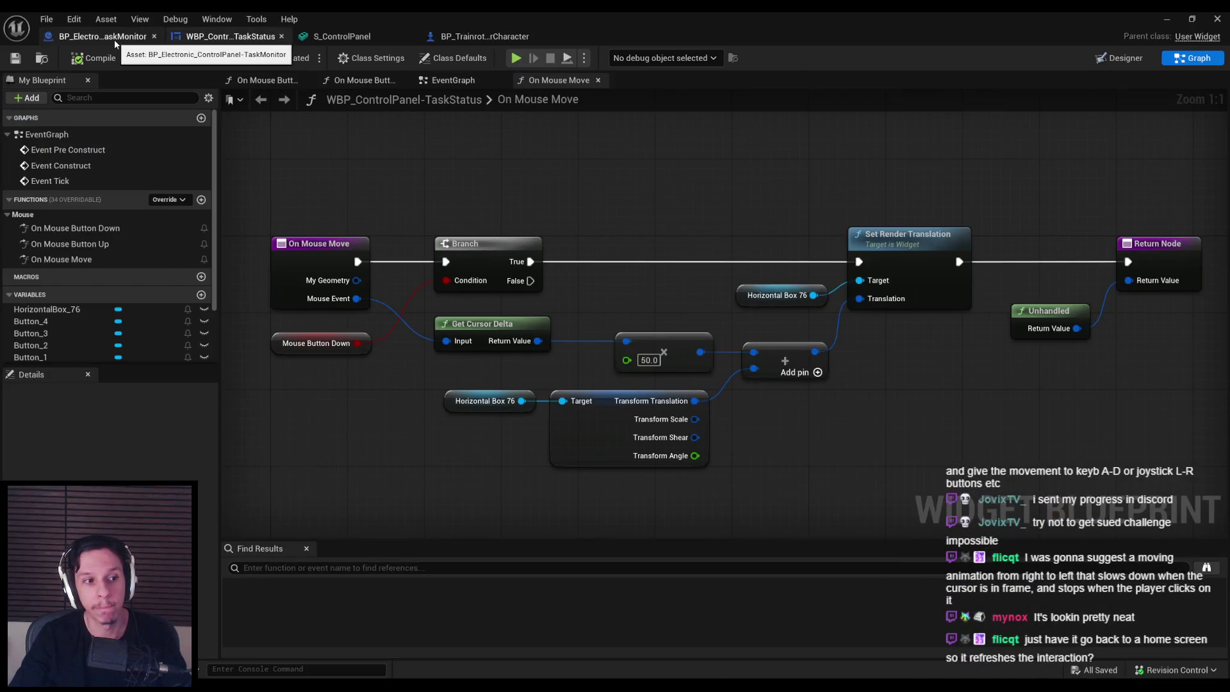
click(116, 36)
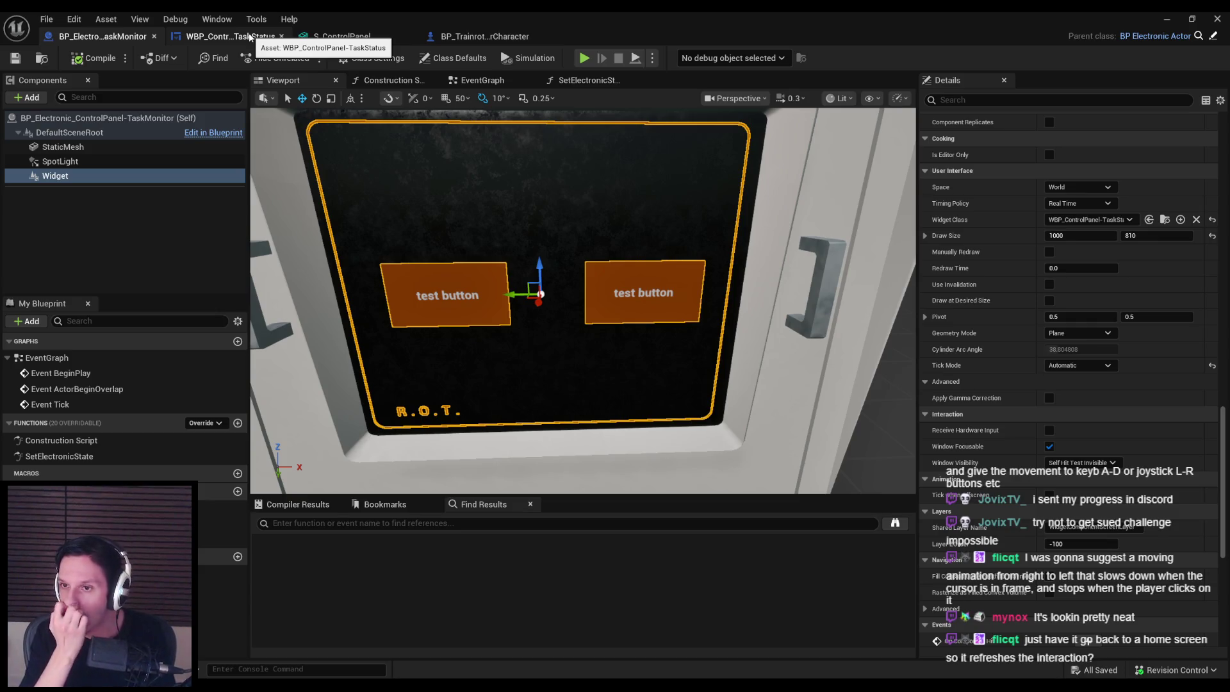
click(228, 37)
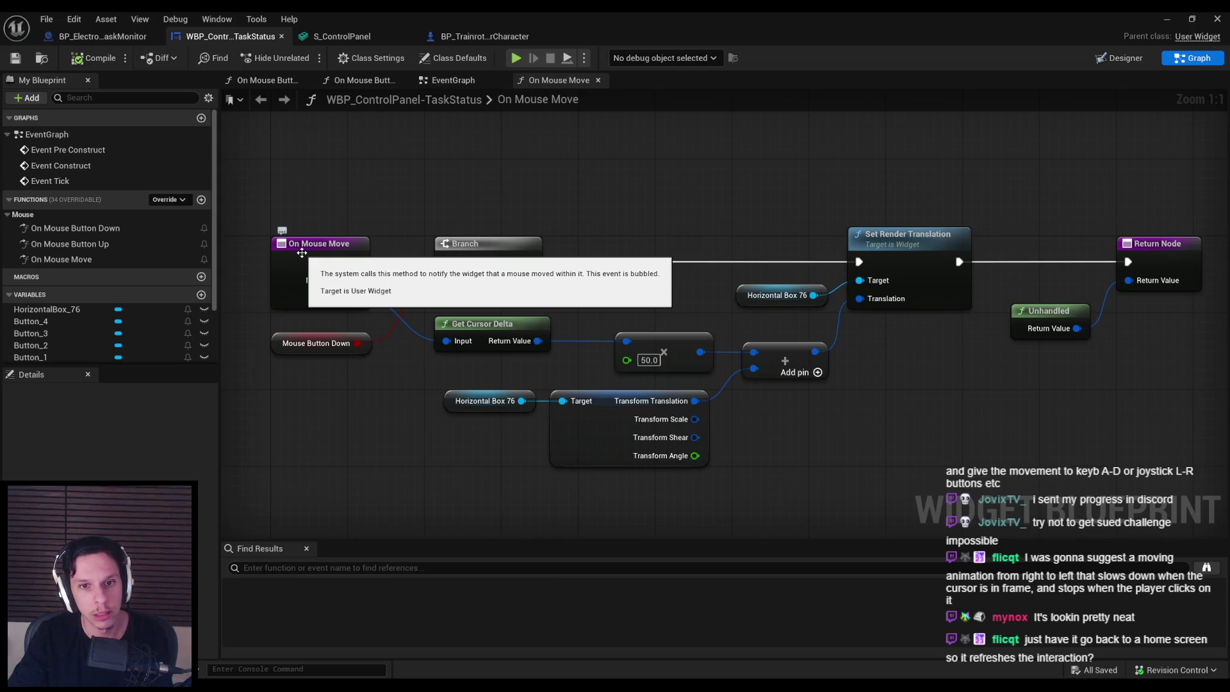
click(105, 43)
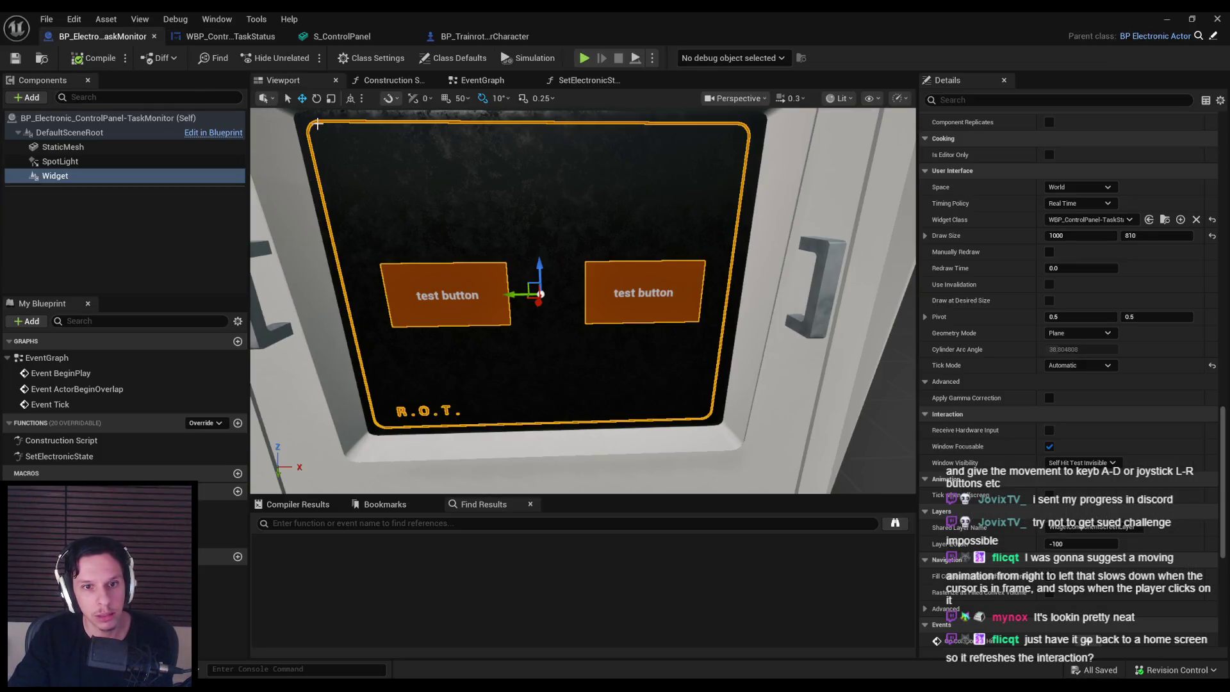
Step: Look over the TaskMonitor's EventGraph and SetElectronicState function graphs
click(482, 81)
click(583, 79)
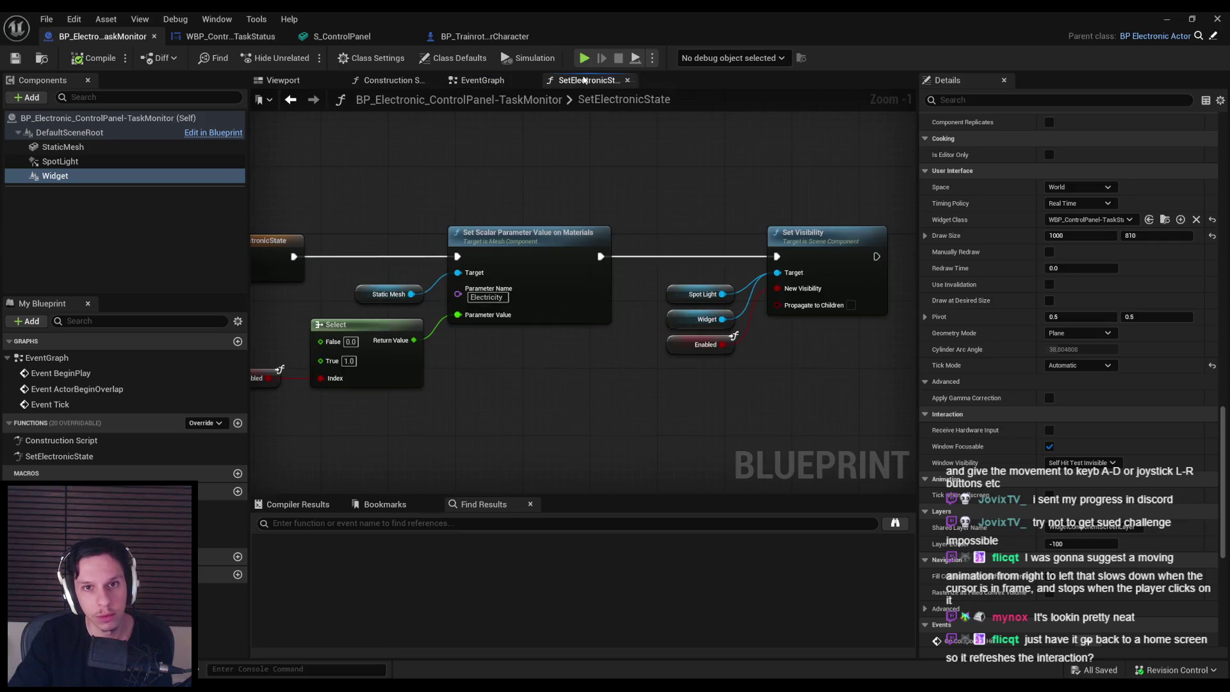
click(482, 80)
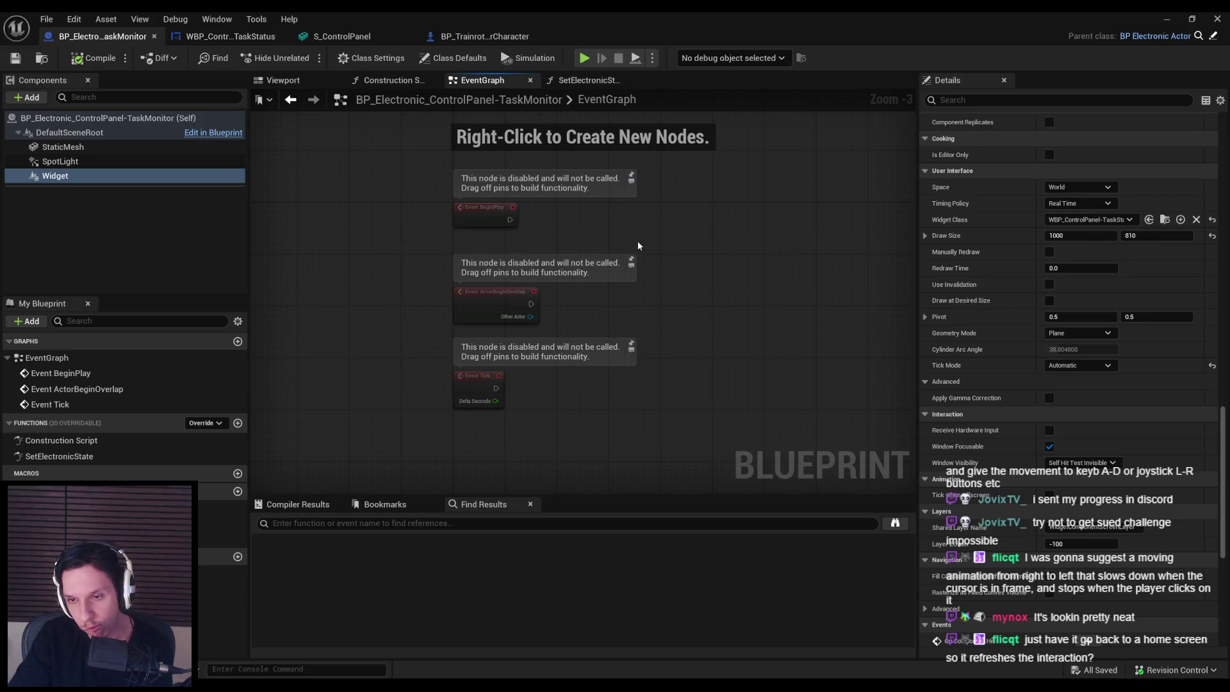
Step: Set the Widget component's Tick Mode to Enabled and return to the running game
click(1080, 365)
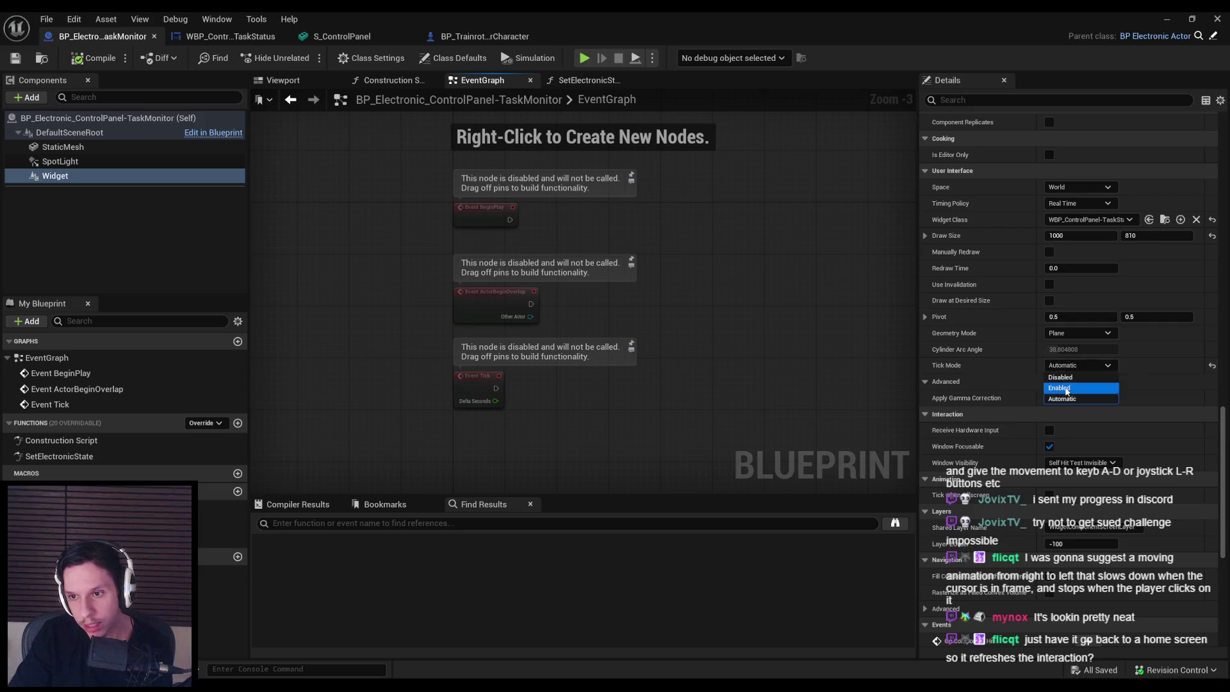
click(1063, 392)
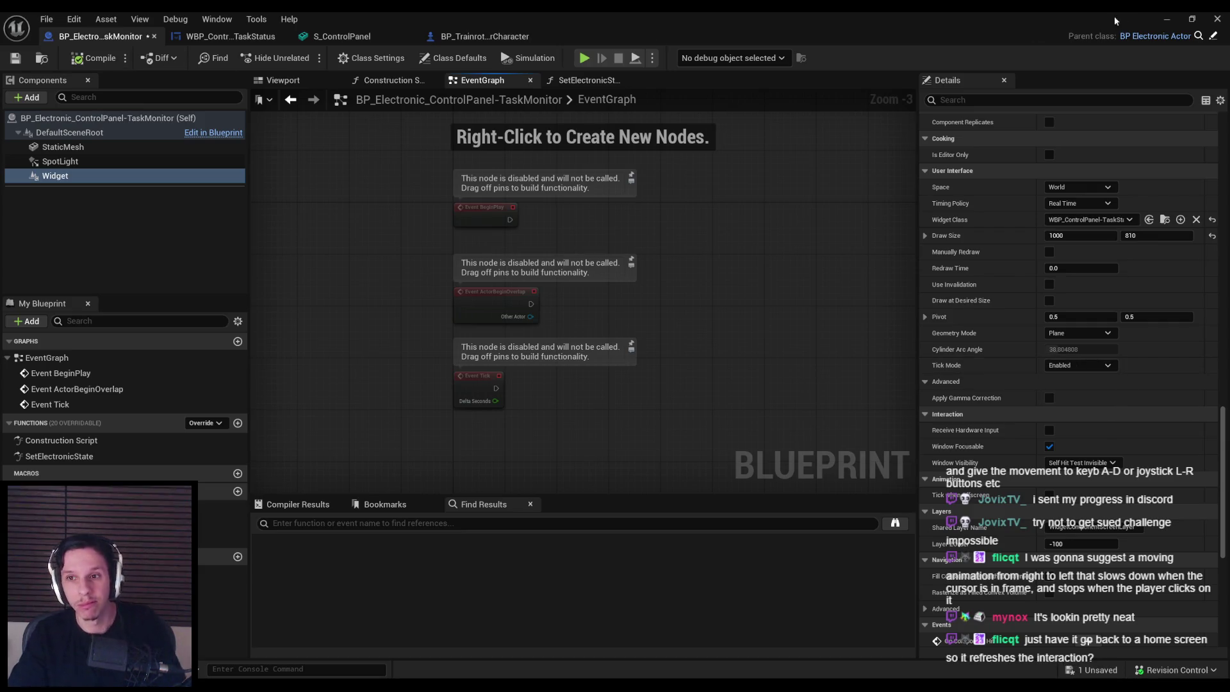
click(1166, 22)
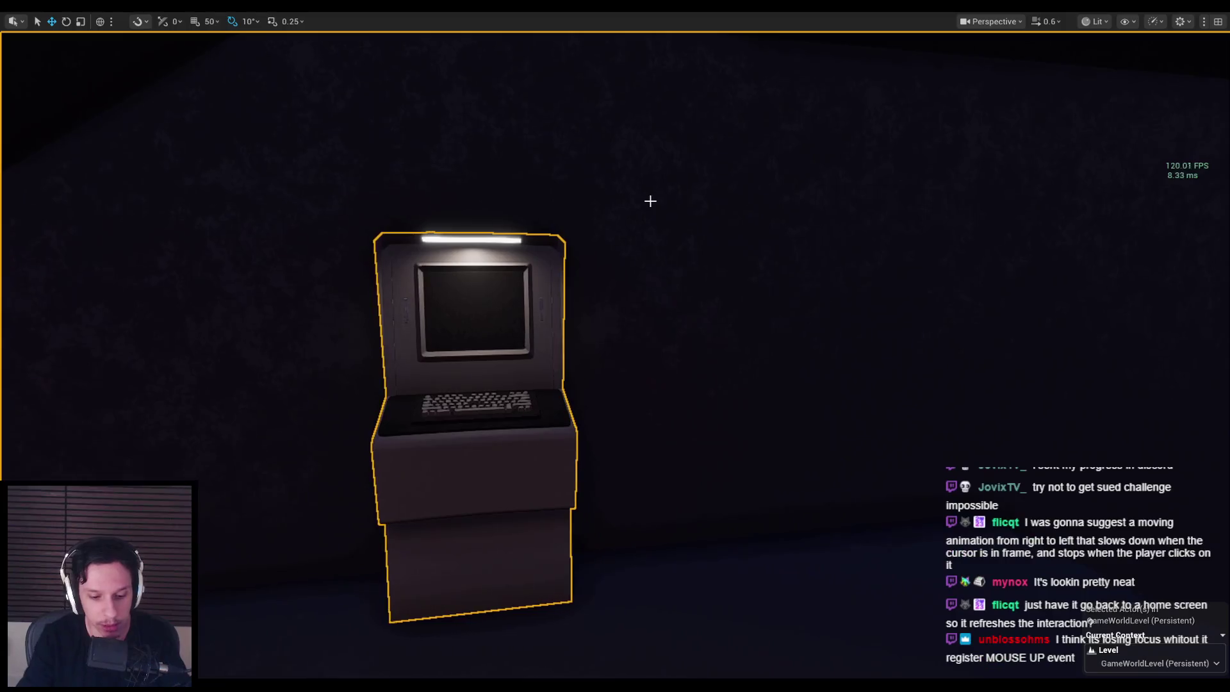
Step: Zoom onto the terminal screen, step back, zoom in again and drag the test buttons sideways
key(e)
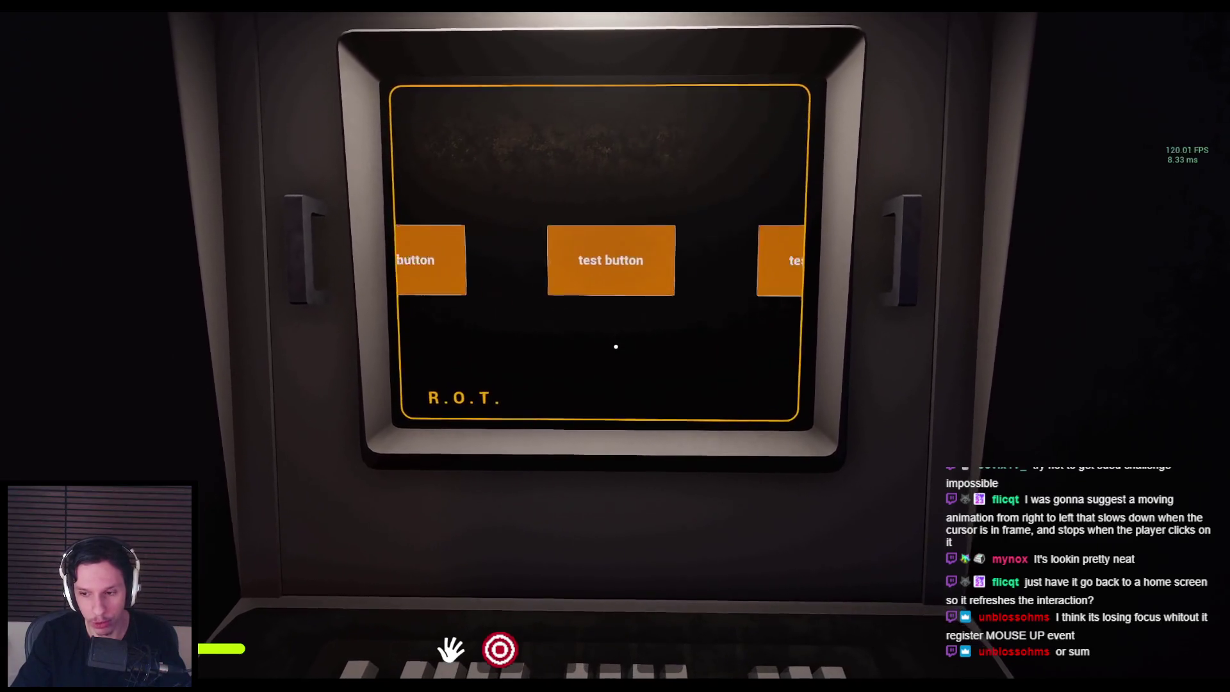
key(Escape)
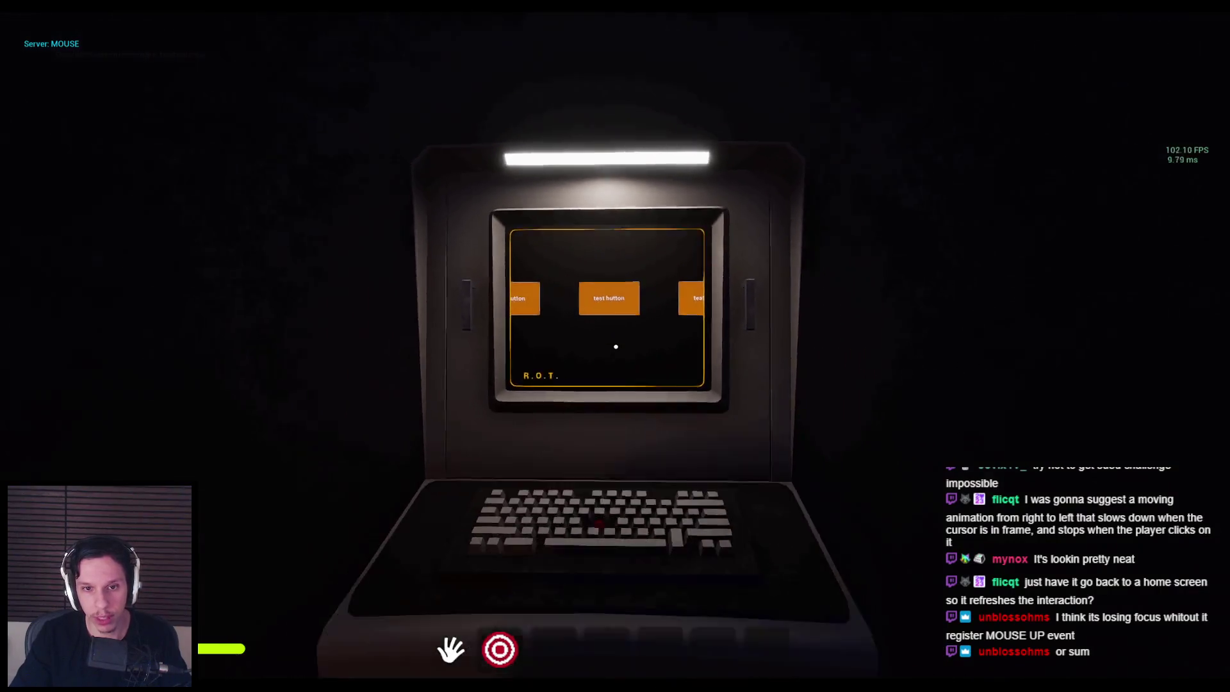
click(616, 347)
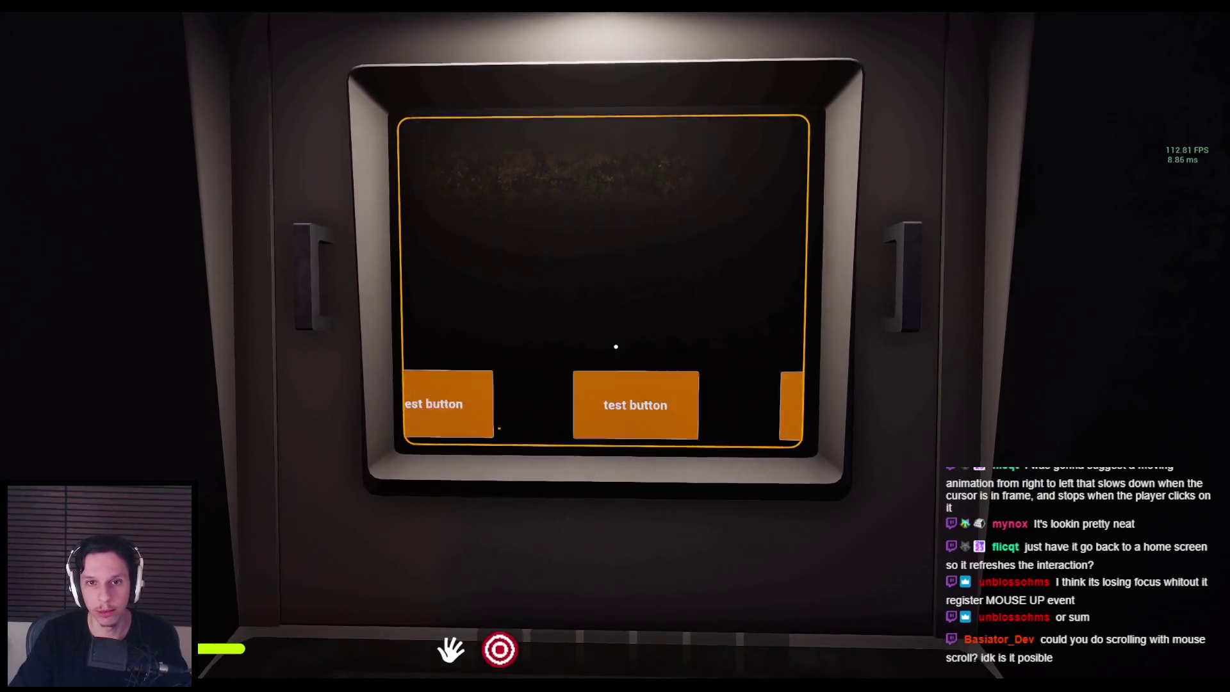
click(616, 347)
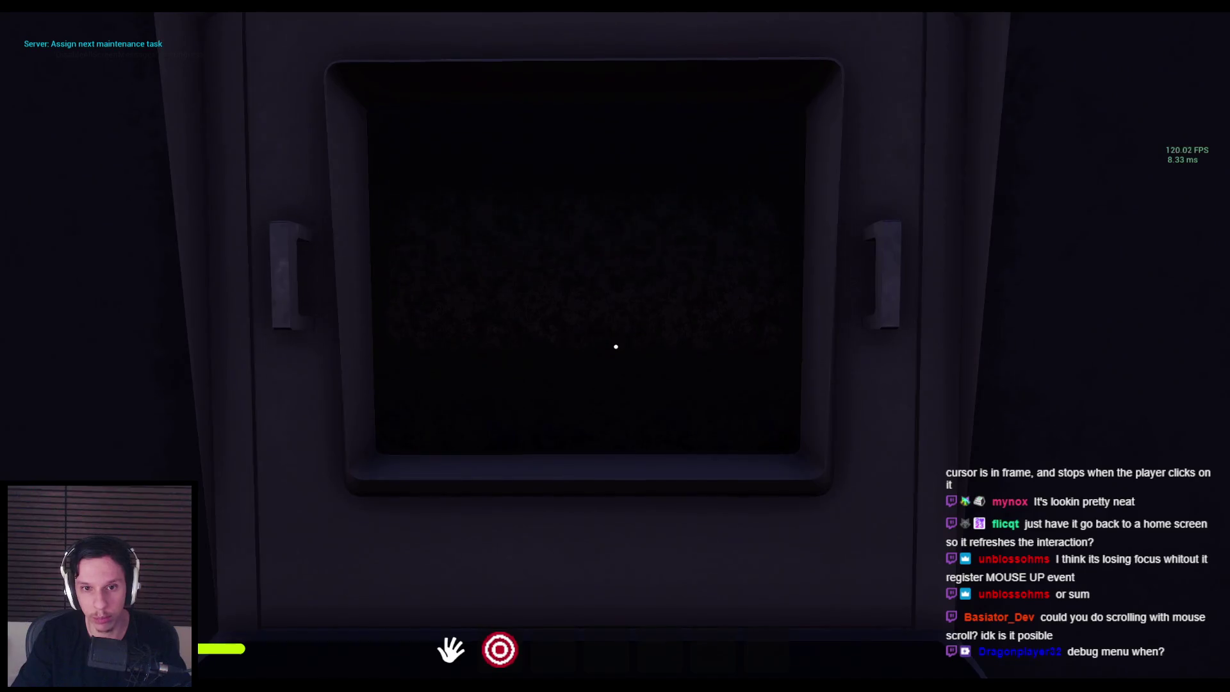
Step: Walk up to the open fuse panel and pull its lever to restore power
key(w)
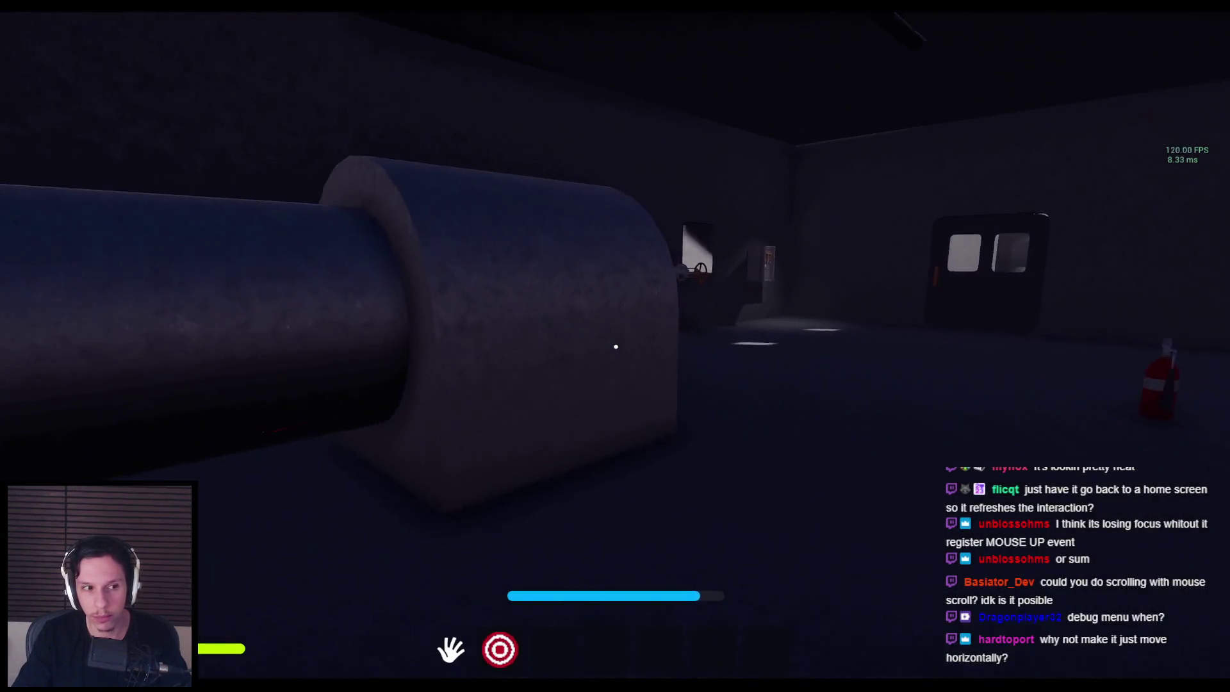
key(w)
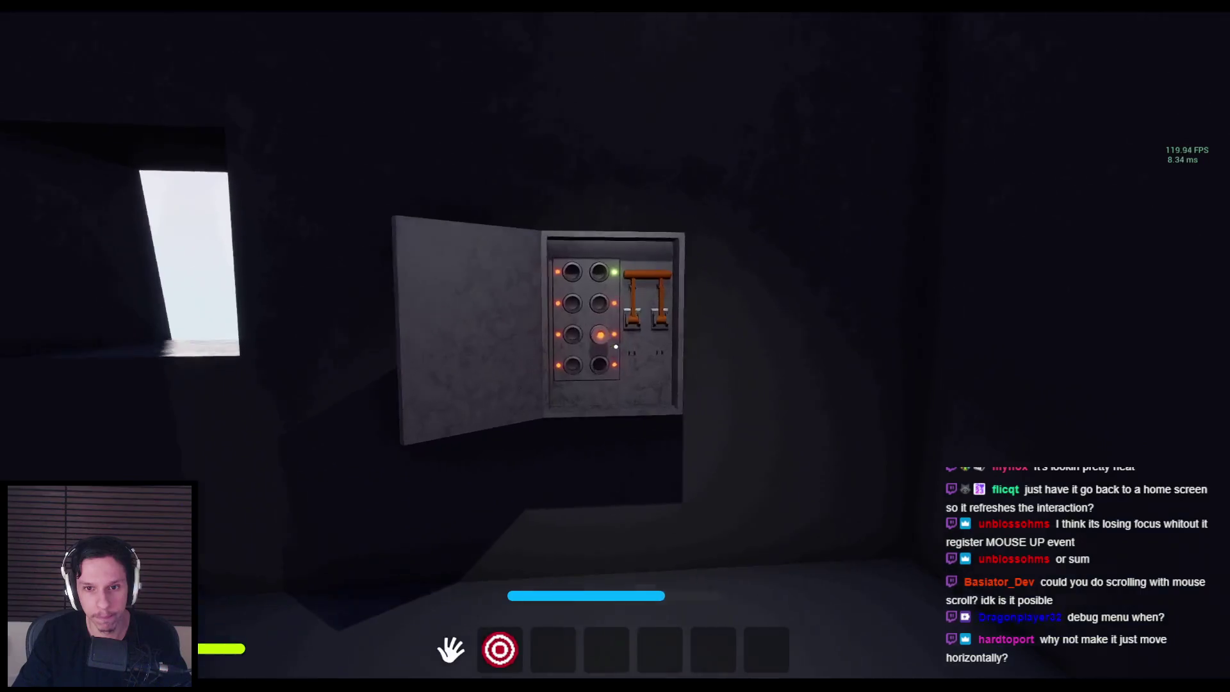
key(w)
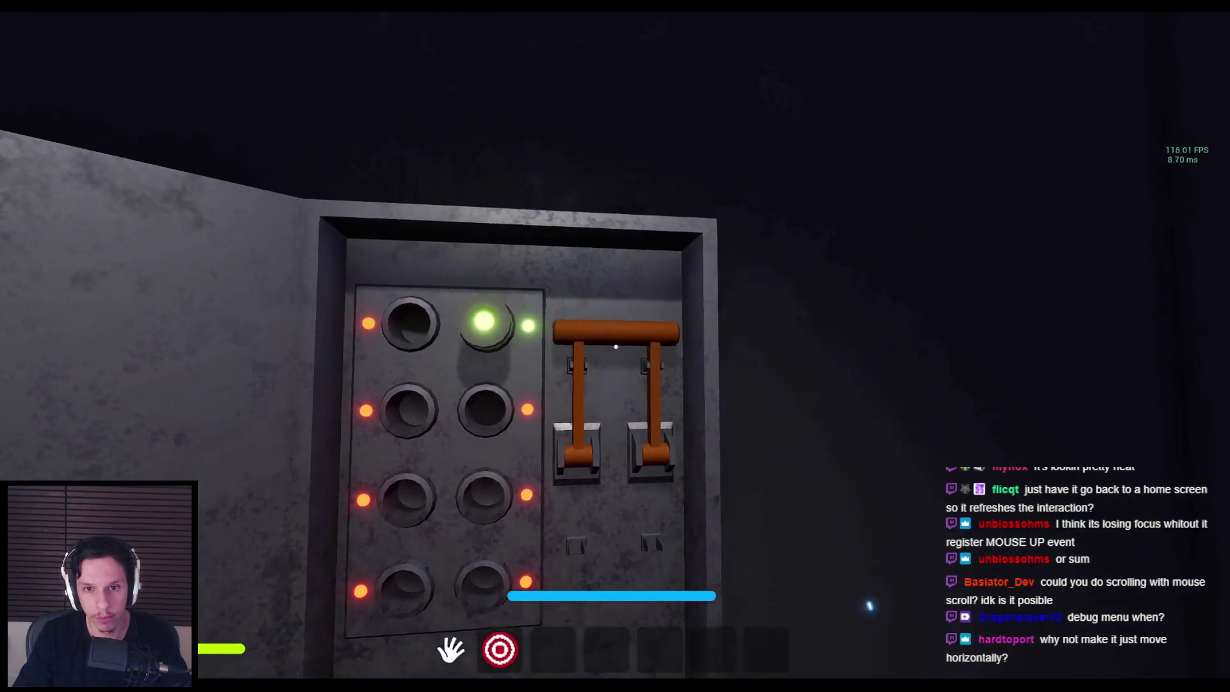
click(616, 347)
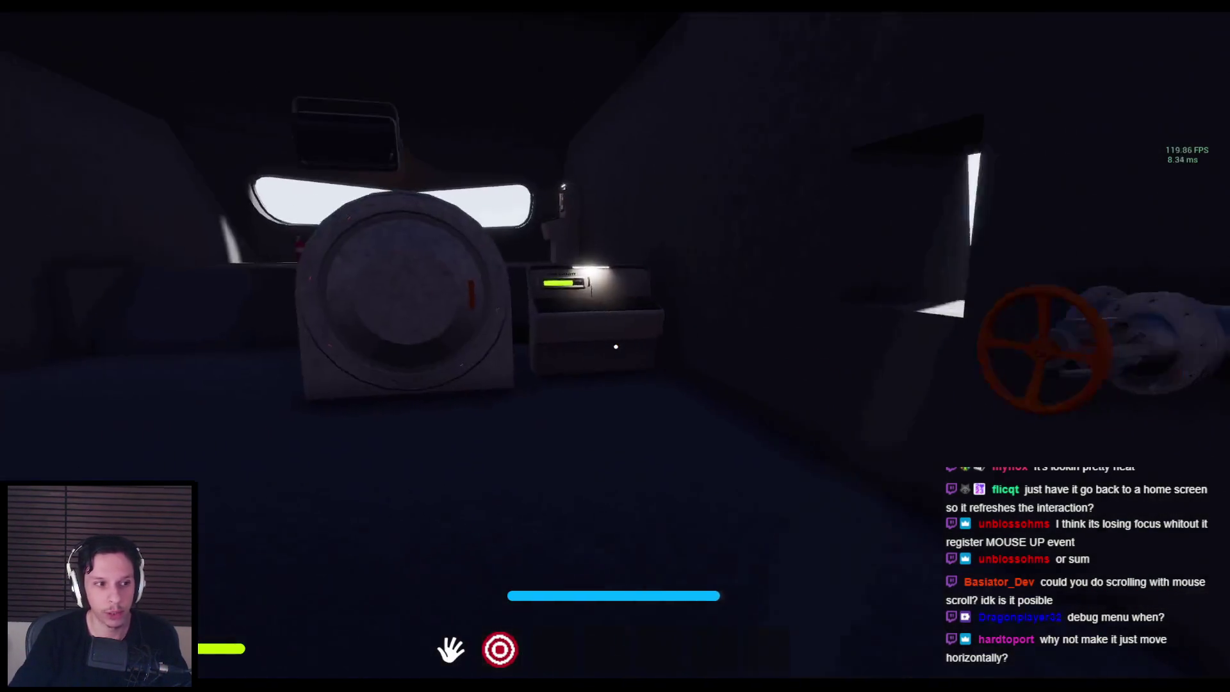
Step: Walk to the console, try interacting with its screen twice, then stop the play test
key(w)
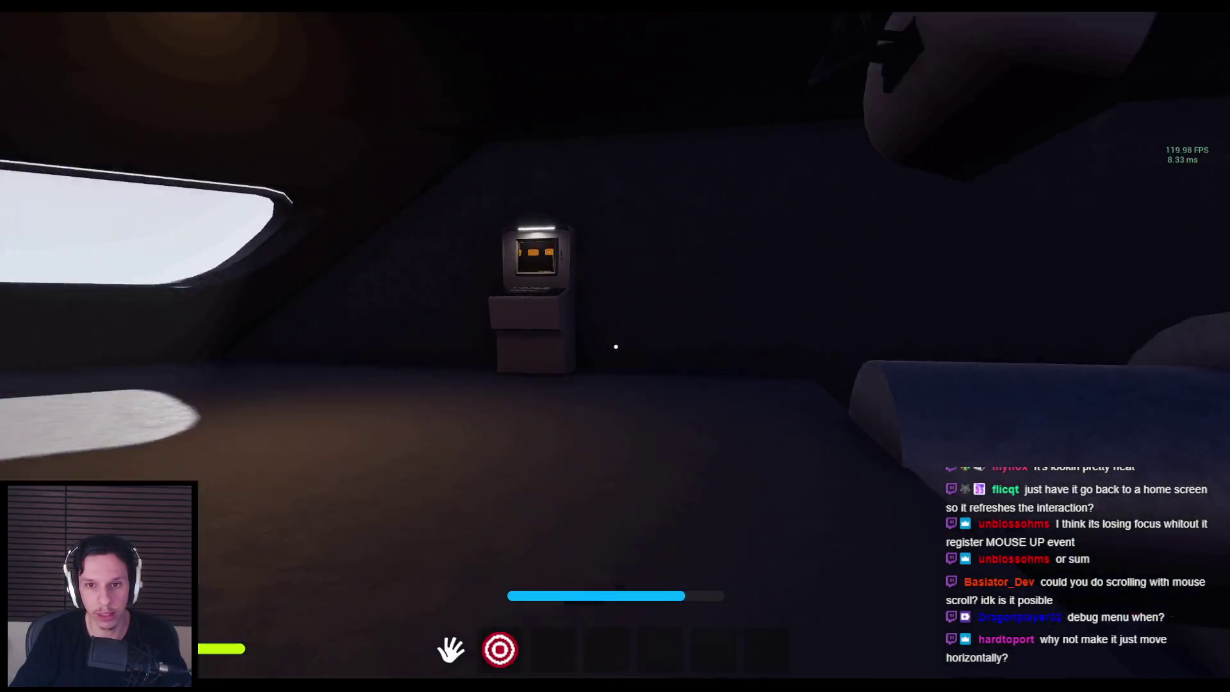
key(w)
click(616, 346)
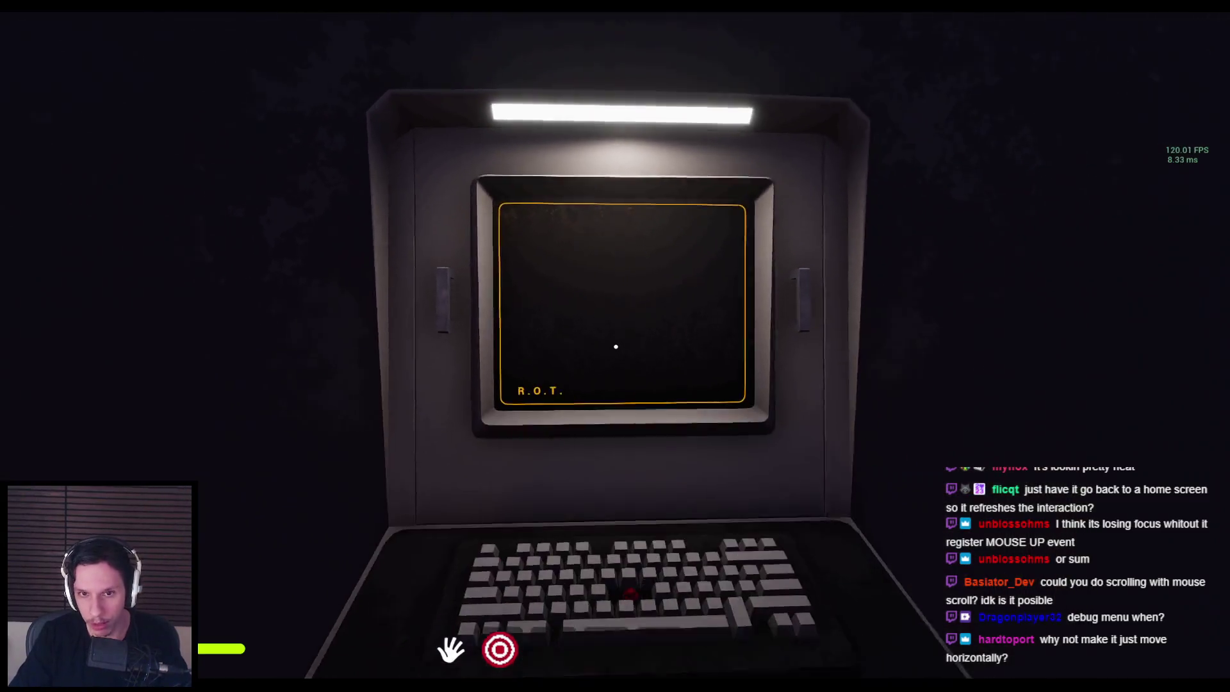
click(616, 346)
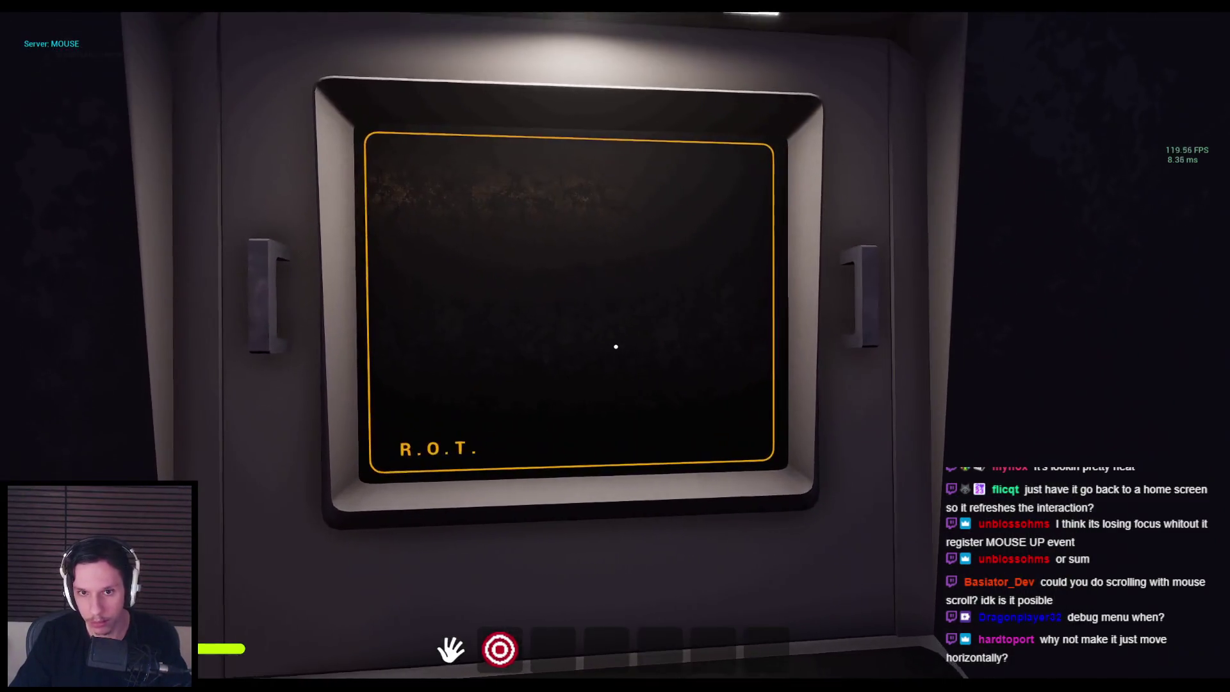
key(F8)
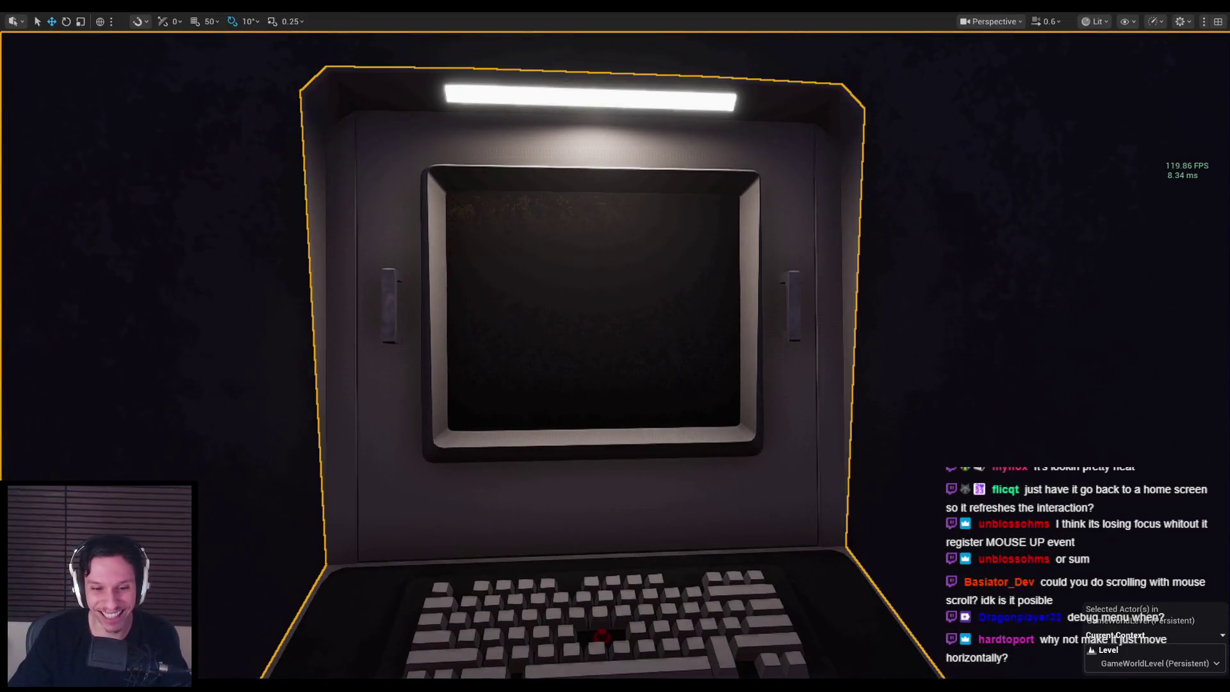
Step: Return to the TaskMonitor control panel blueprint and save the unsaved assets
key(Escape)
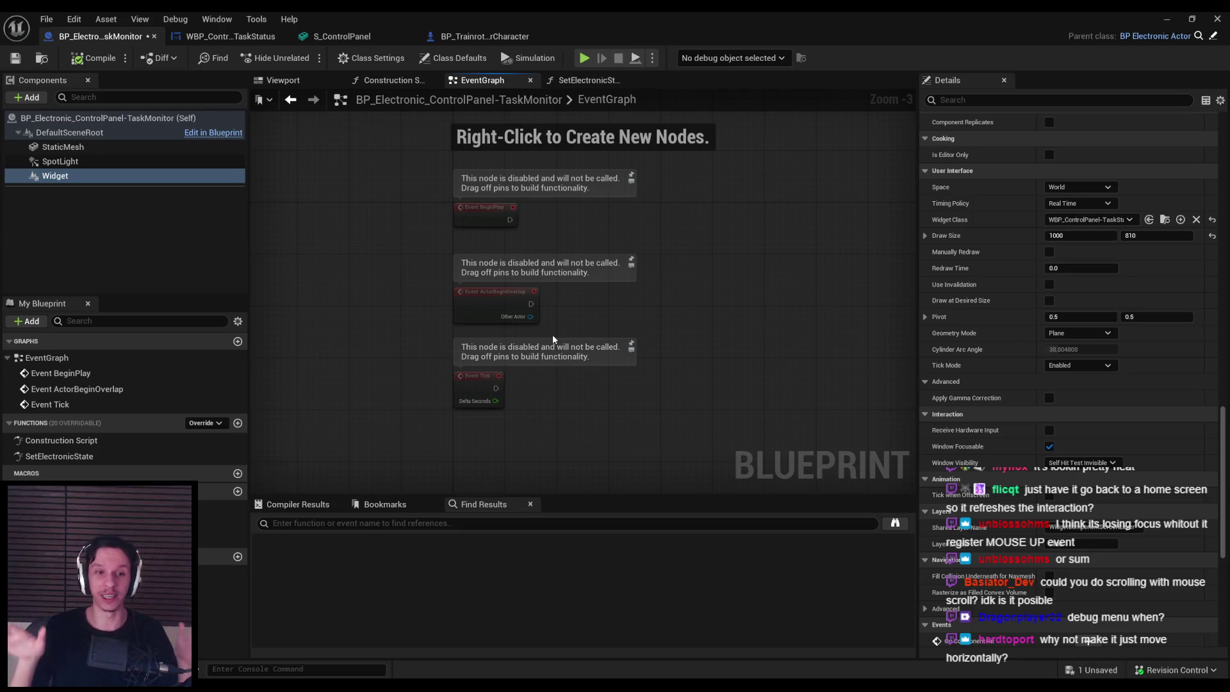
click(230, 36)
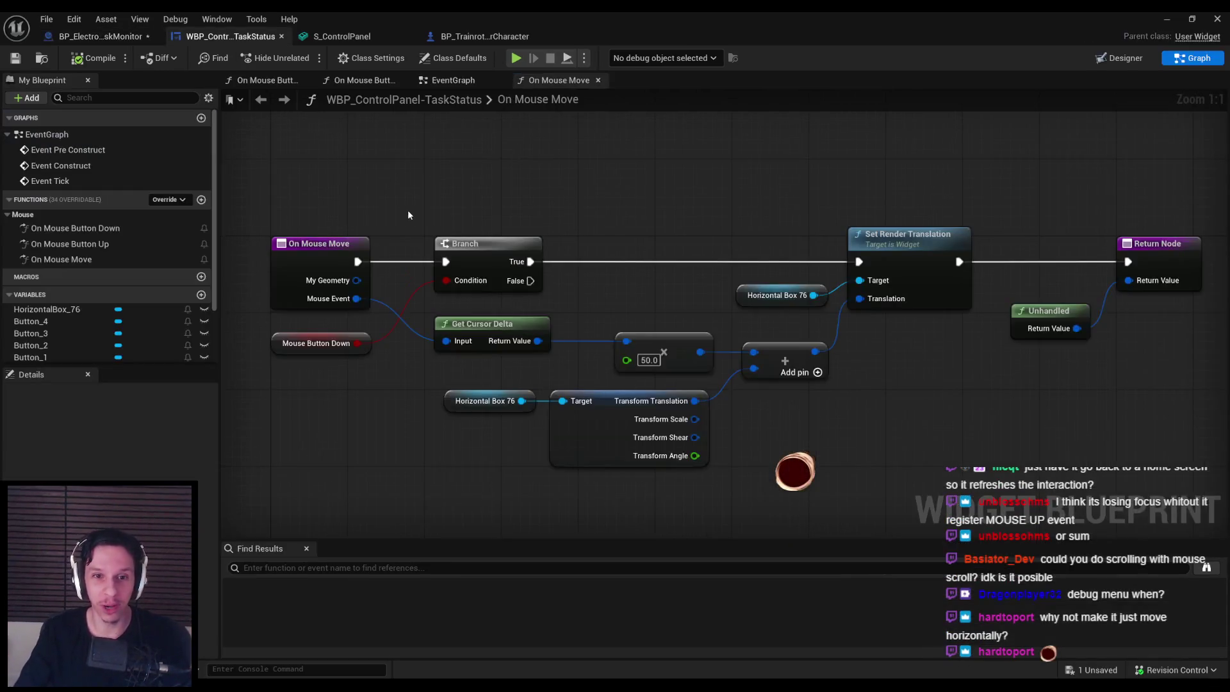
click(117, 38)
key(ctrl+s)
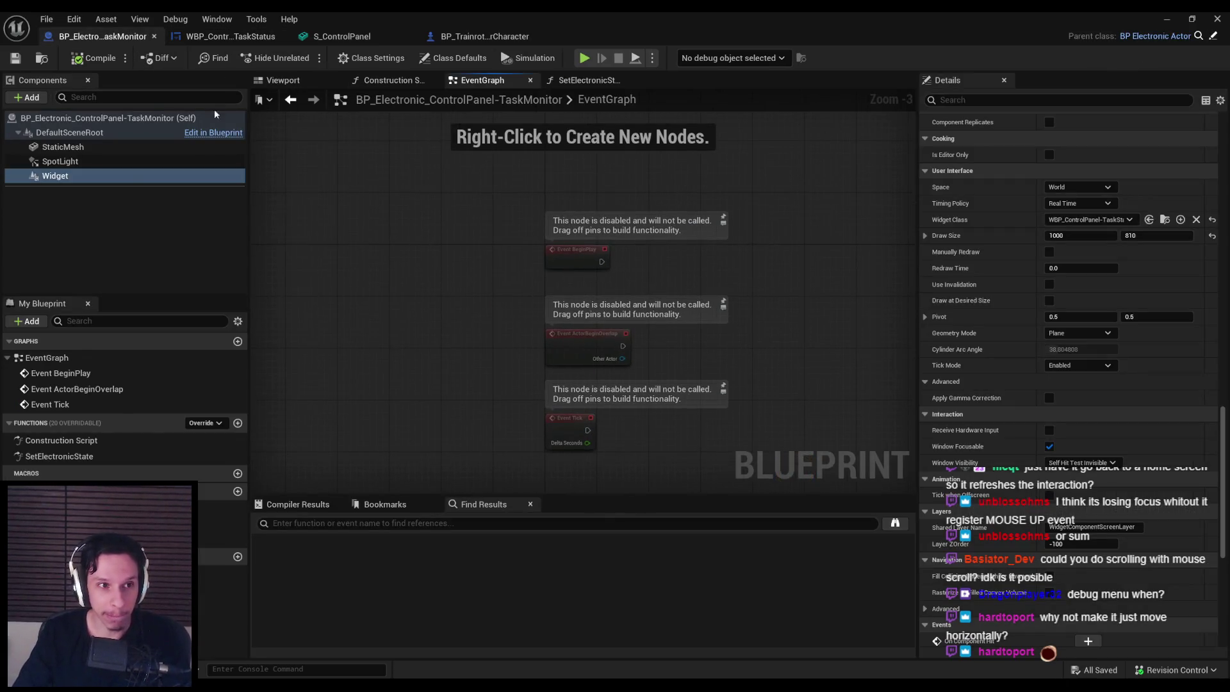
Step: Open the SetElectronicState function graph, leaving its tick mode Enabled
click(576, 79)
click(505, 79)
click(576, 81)
scroll(544, 289, down, 1)
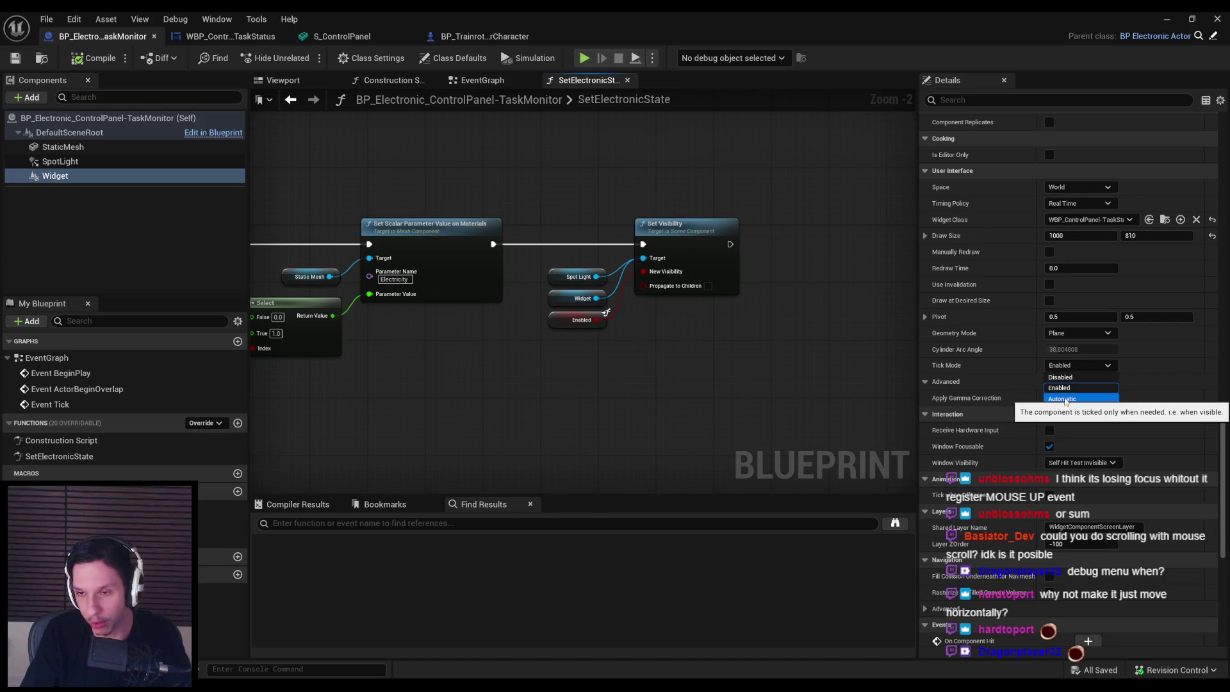
click(1034, 371)
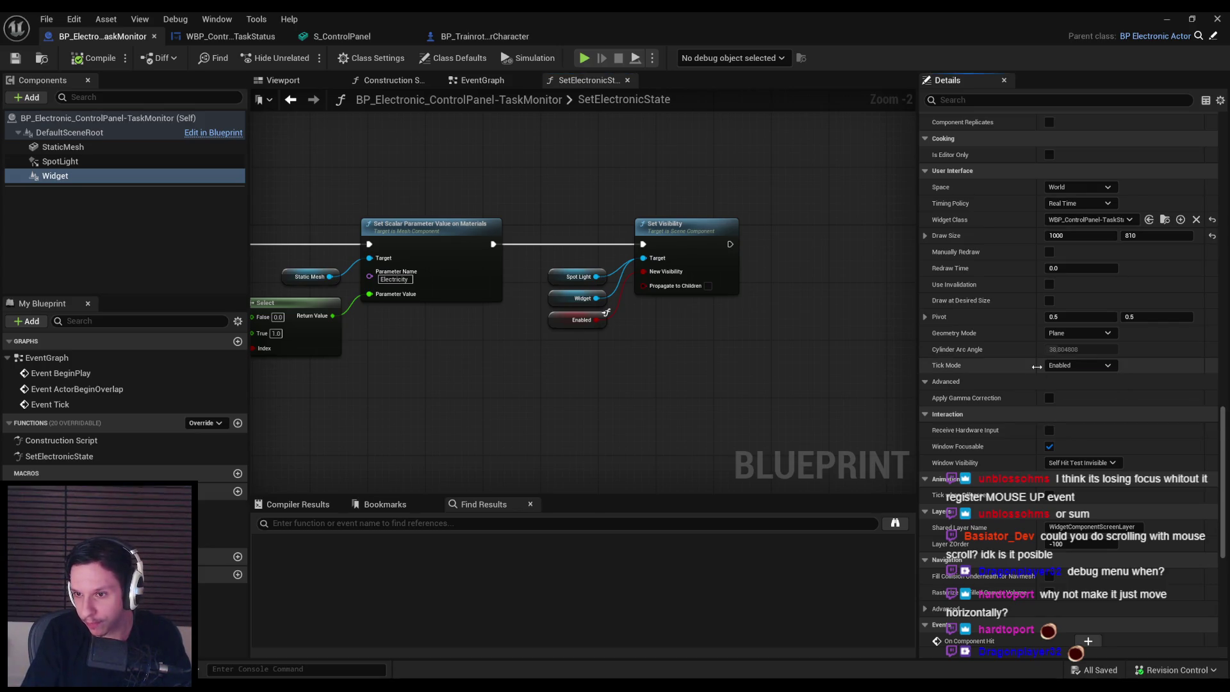
Step: Drop a Widget component reference into the graph below the Set Visibility node
mouse_move(679, 413)
mouse_down()
mouse_move(628, 398)
mouse_move(429, 401)
mouse_move(622, 382)
mouse_up()
scroll(629, 395, down, 2)
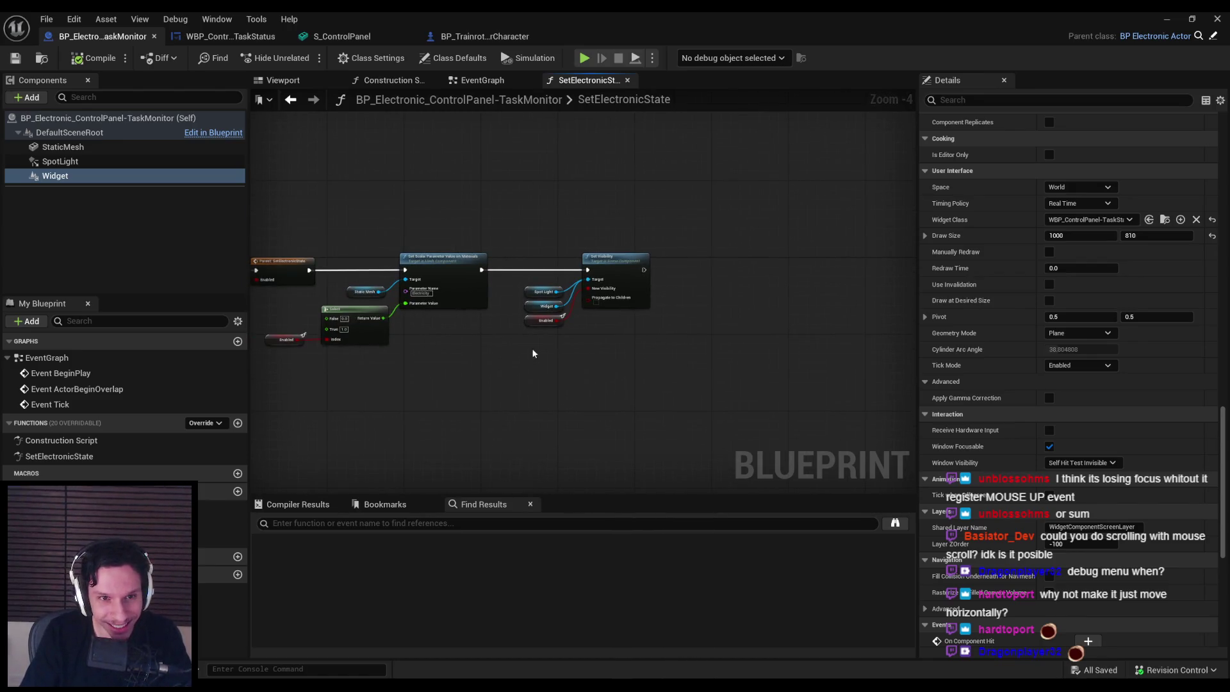
drag(532, 353, 754, 370)
drag(709, 277, 492, 279)
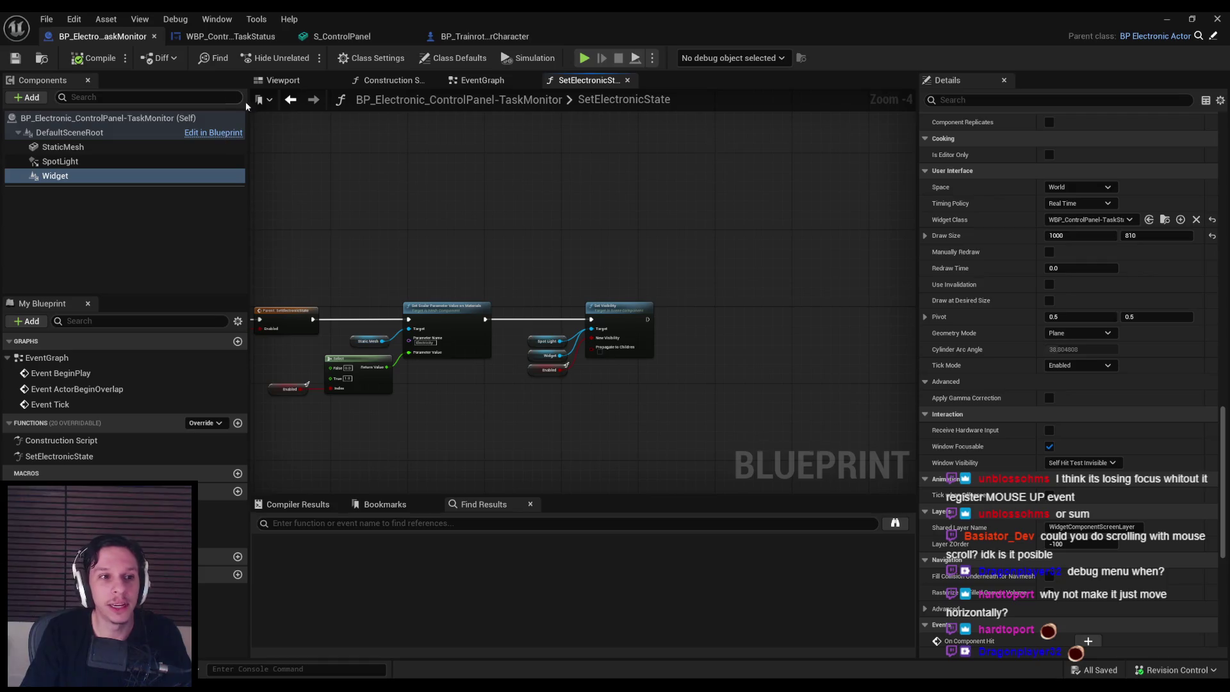
drag(453, 215, 381, 161)
click(85, 178)
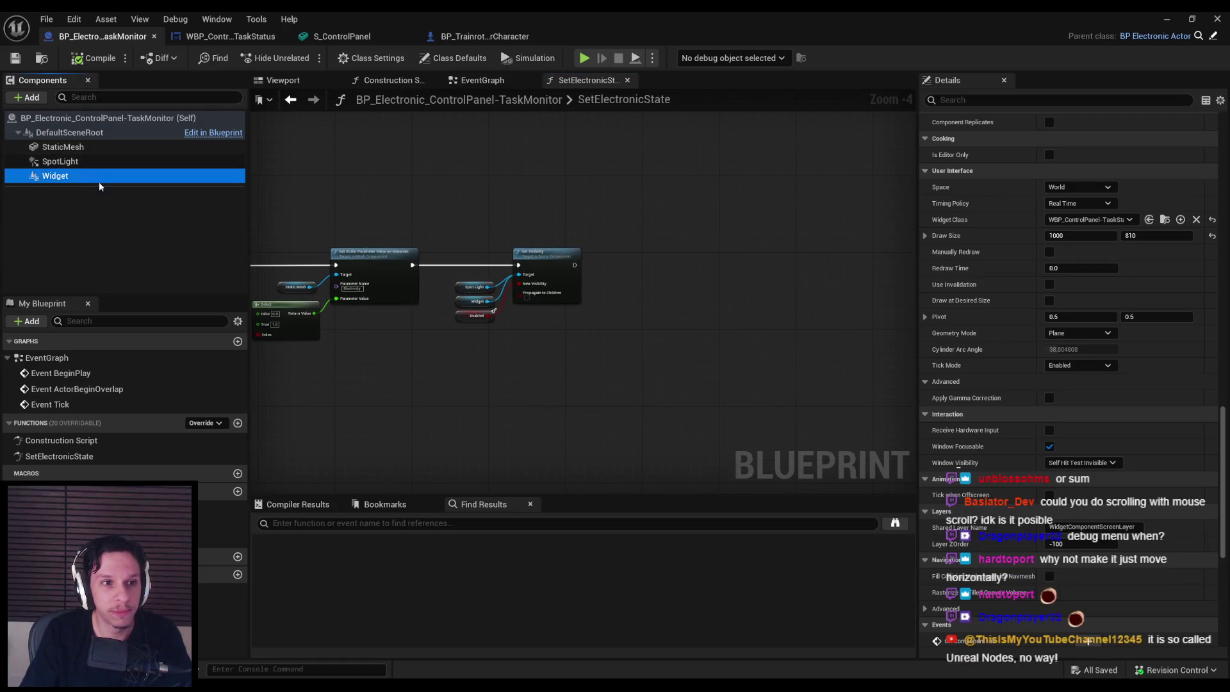
drag(543, 321, 572, 337)
scroll(571, 337, up, 4)
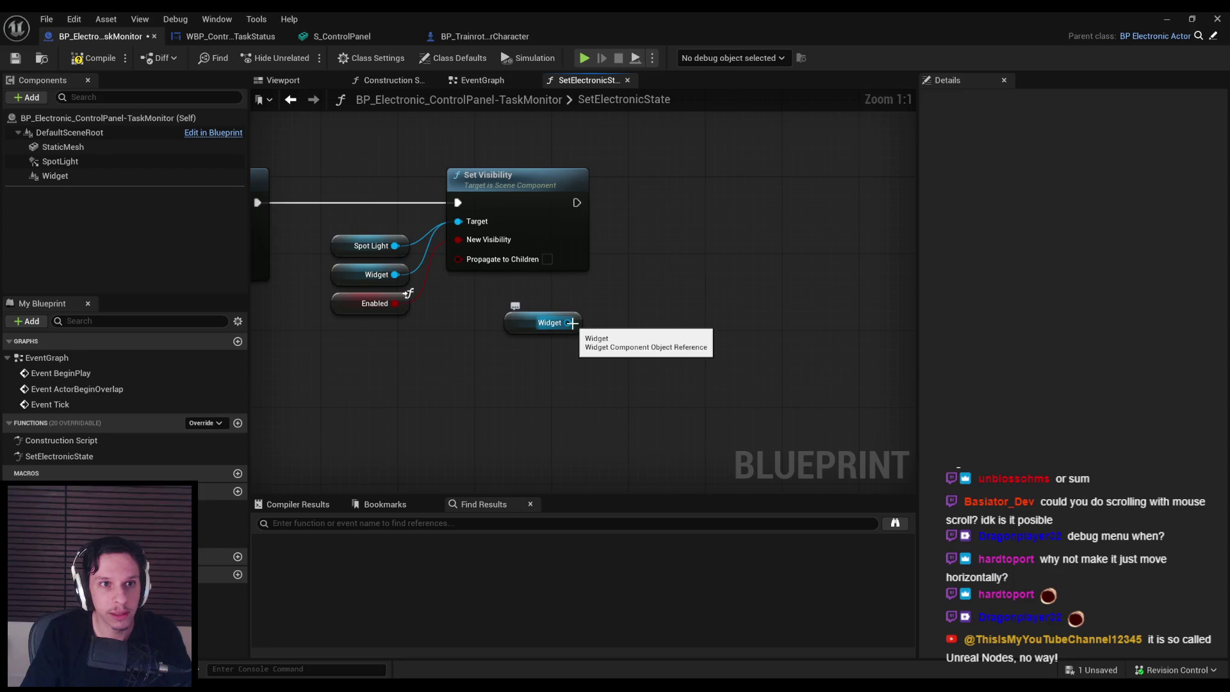
Step: Add a Get User Widget Object node off the Widget reference
click(221, 36)
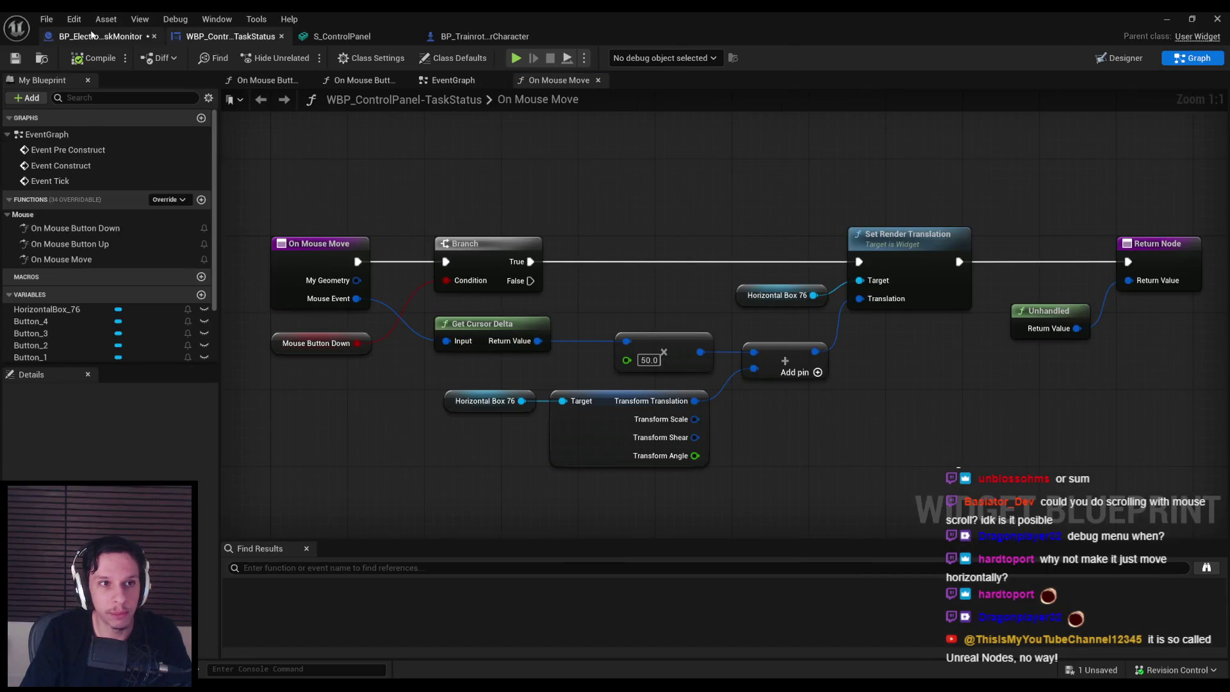
click(99, 36)
drag(633, 314, 633, 313)
text(mouse button)
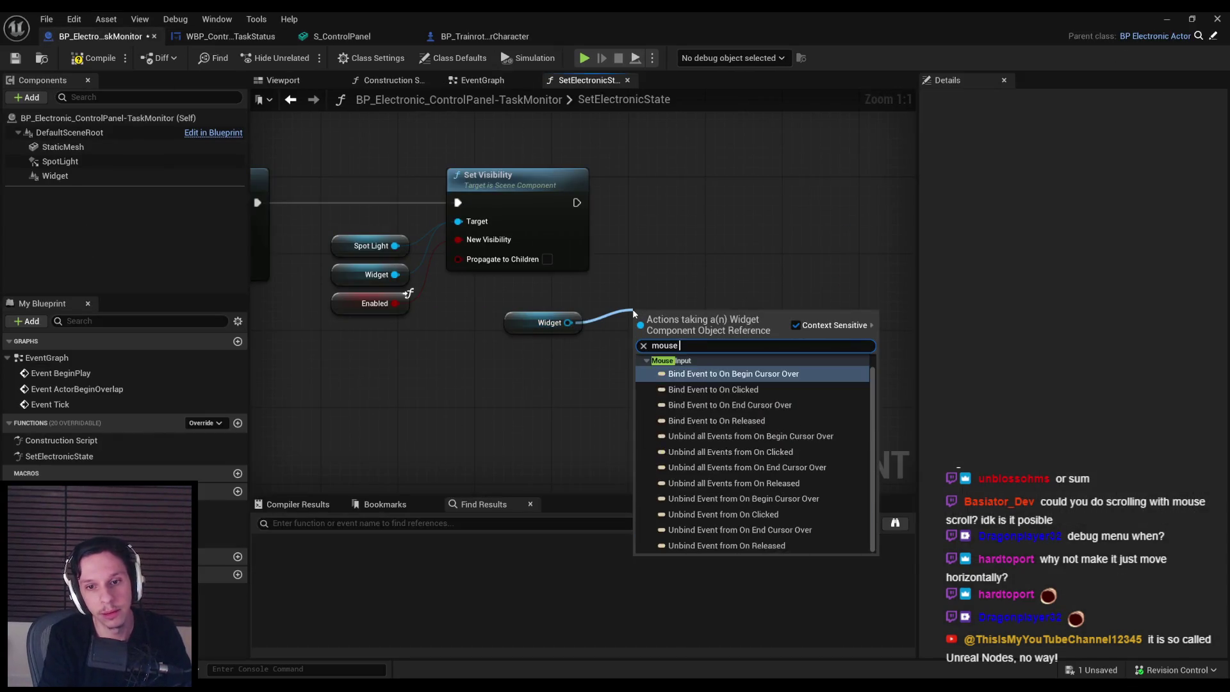
key(ctrl+a)
key(BackSpace)
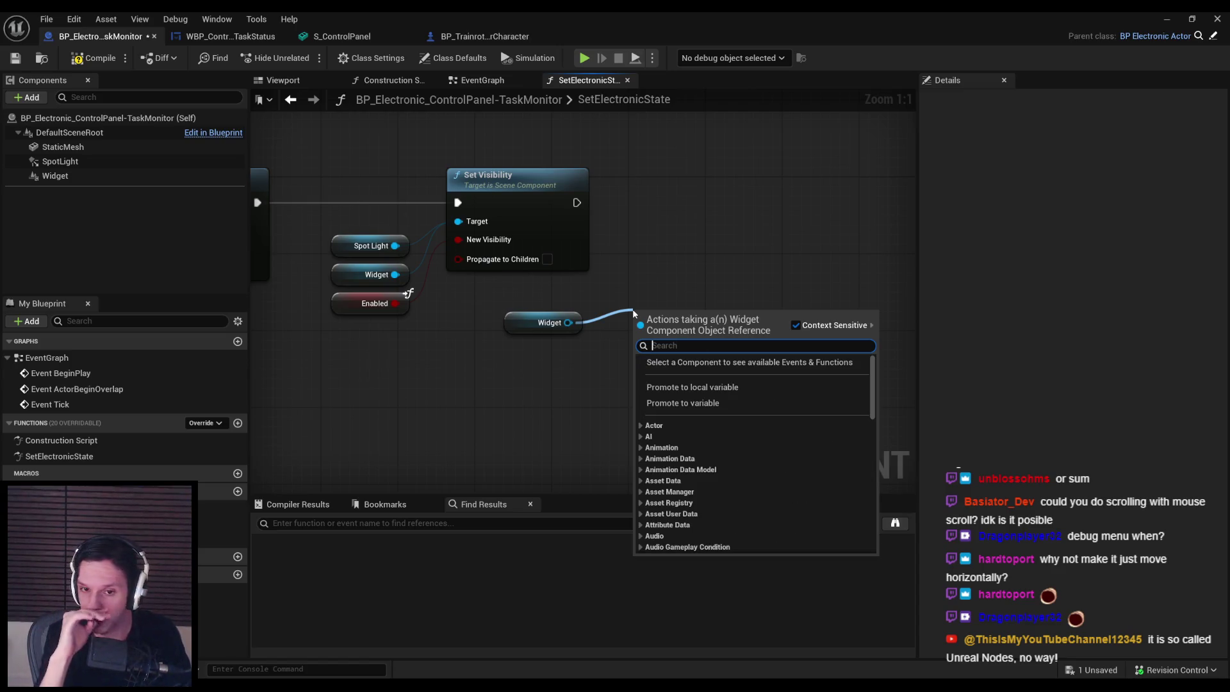
text(user widget)
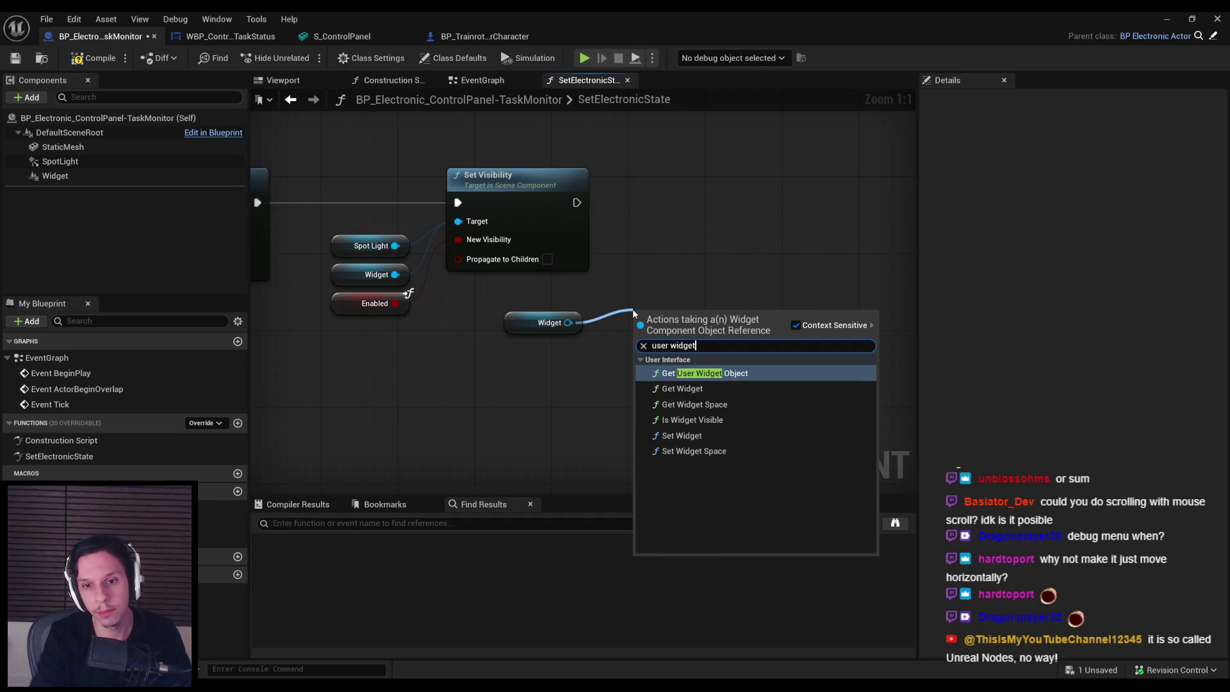
key(Return)
drag(633, 310, 626, 300)
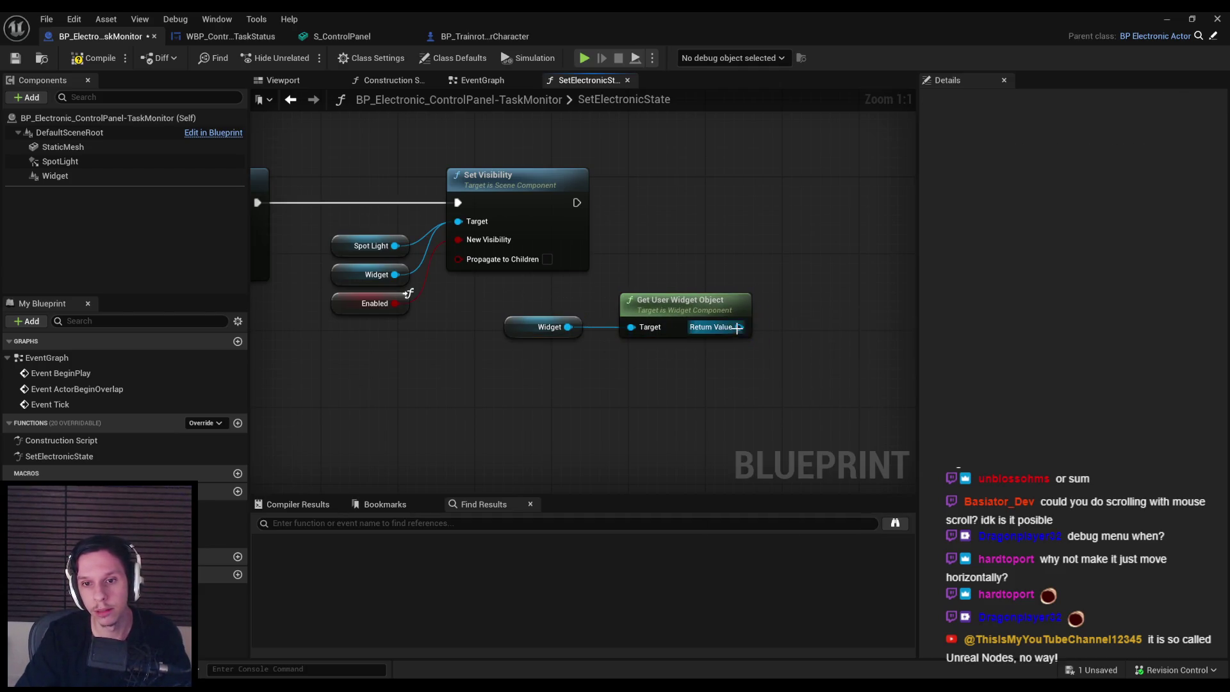
Step: Cast the return value to WBP_ControlPanel-TaskStatus, executed after Set Visibility
drag(739, 327, 789, 282)
text(cast to control)
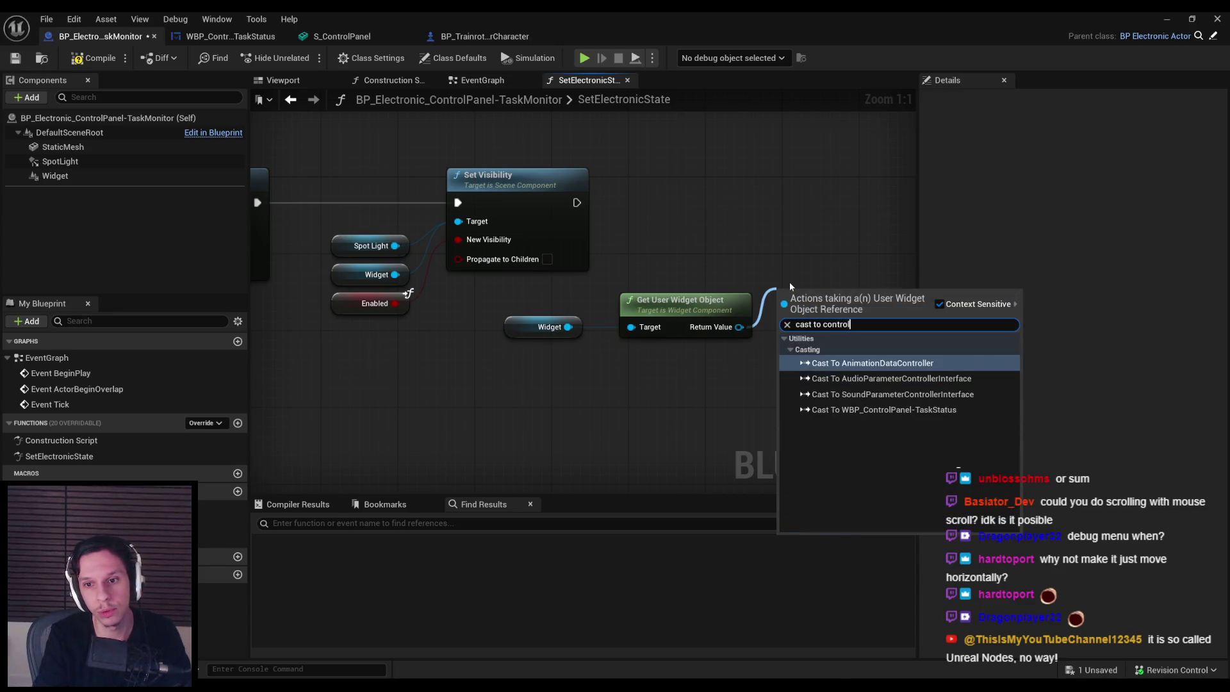
key(Down)
key(Down)
key(Down)
key(Return)
mouse_move(795, 282)
mouse_down()
mouse_move(785, 195)
mouse_move(575, 209)
mouse_up()
Step: Add Set Mouse Button Down on the cast success, then shift the new node chain right
drag(756, 245, 802, 252)
text(set mois)
key(BackSpace)
key(BackSpace)
text(use)
key(Return)
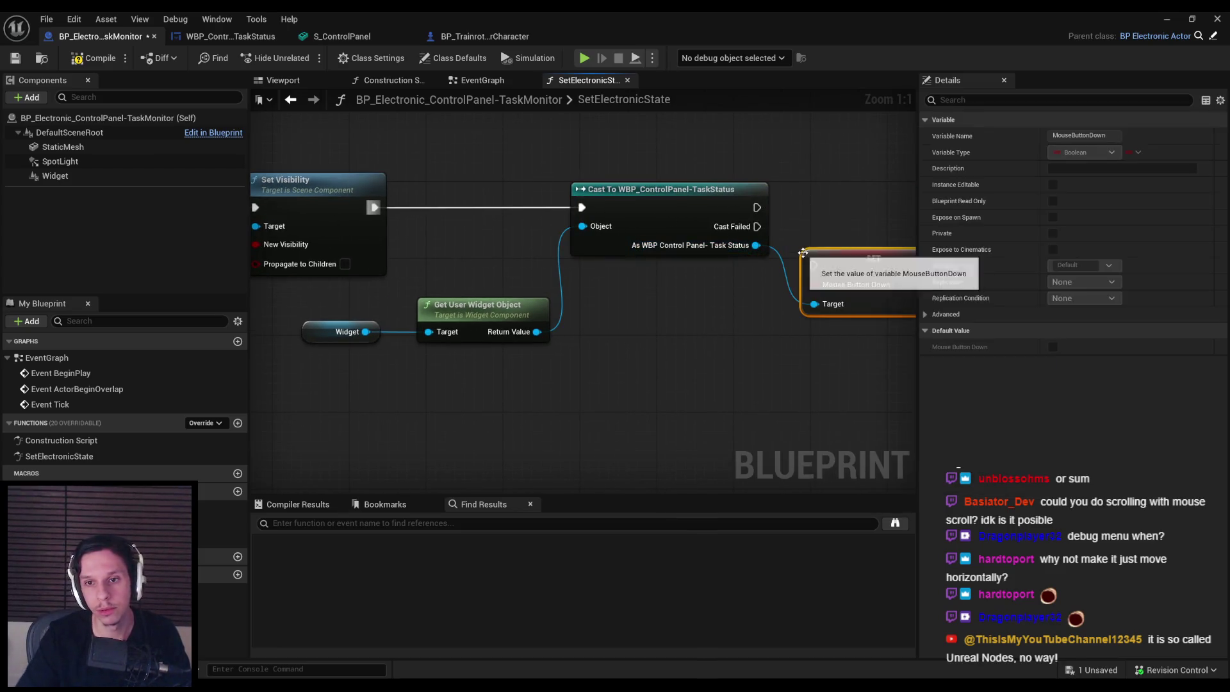
drag(878, 260, 738, 263)
drag(608, 220, 662, 226)
scroll(871, 231, down, 3)
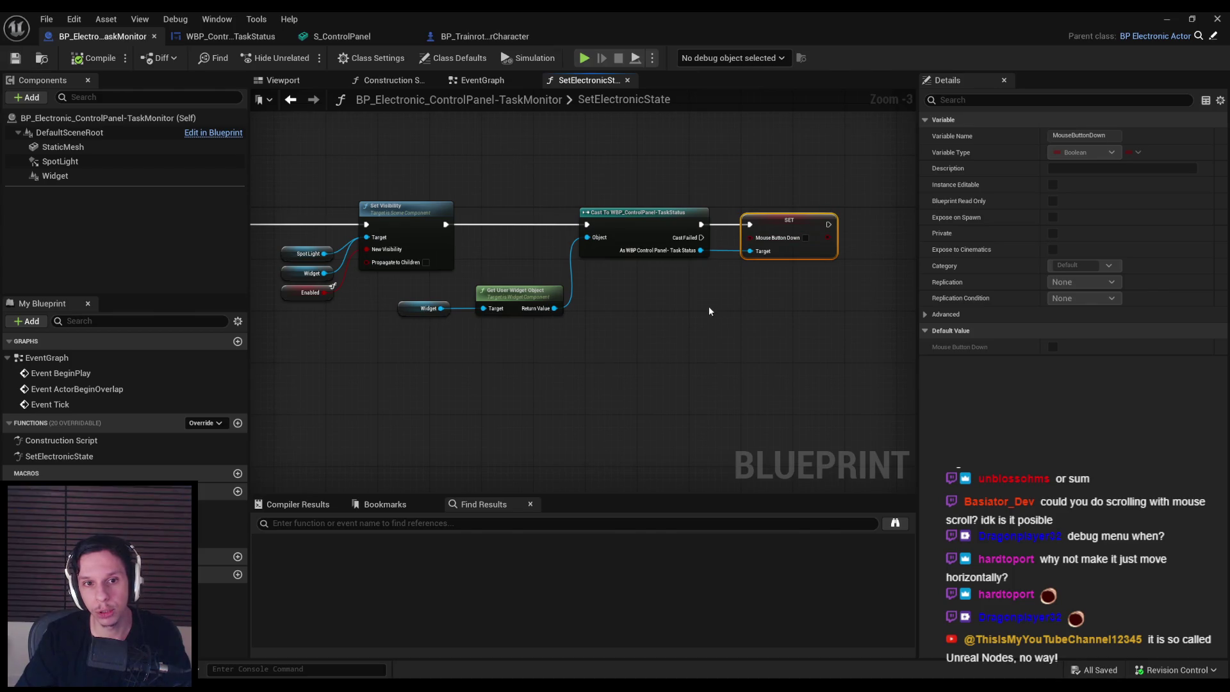
drag(504, 206, 916, 357)
drag(487, 291, 622, 291)
scroll(504, 206, up, 2)
Step: Insert a Branch after Set Visibility whose condition is NOT Enabled
drag(515, 261, 700, 246)
text(branch)
key(Return)
click(339, 350)
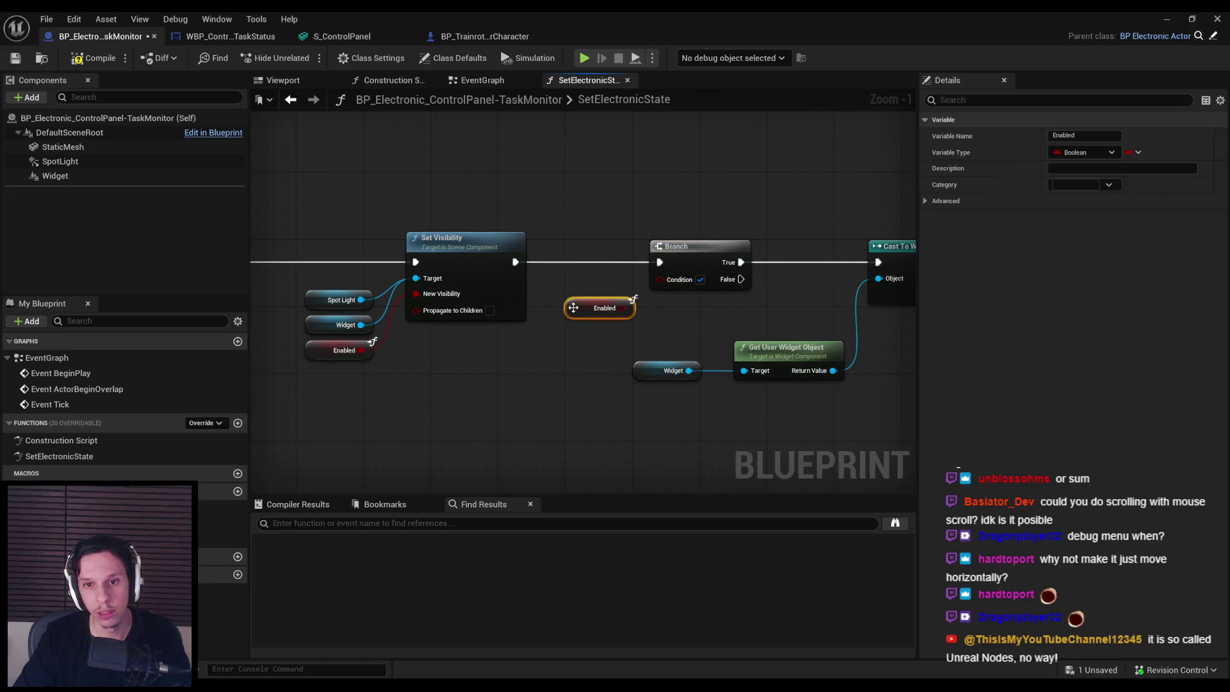
mouse_move(622, 308)
mouse_down()
mouse_move(650, 313)
mouse_move(671, 280)
mouse_up()
text(not)
key(Return)
Step: Compile and save the blueprint, then go back to the running game
scroll(671, 280, down, 3)
key(F7)
key(ctrl+s)
scroll(663, 311, up, 2)
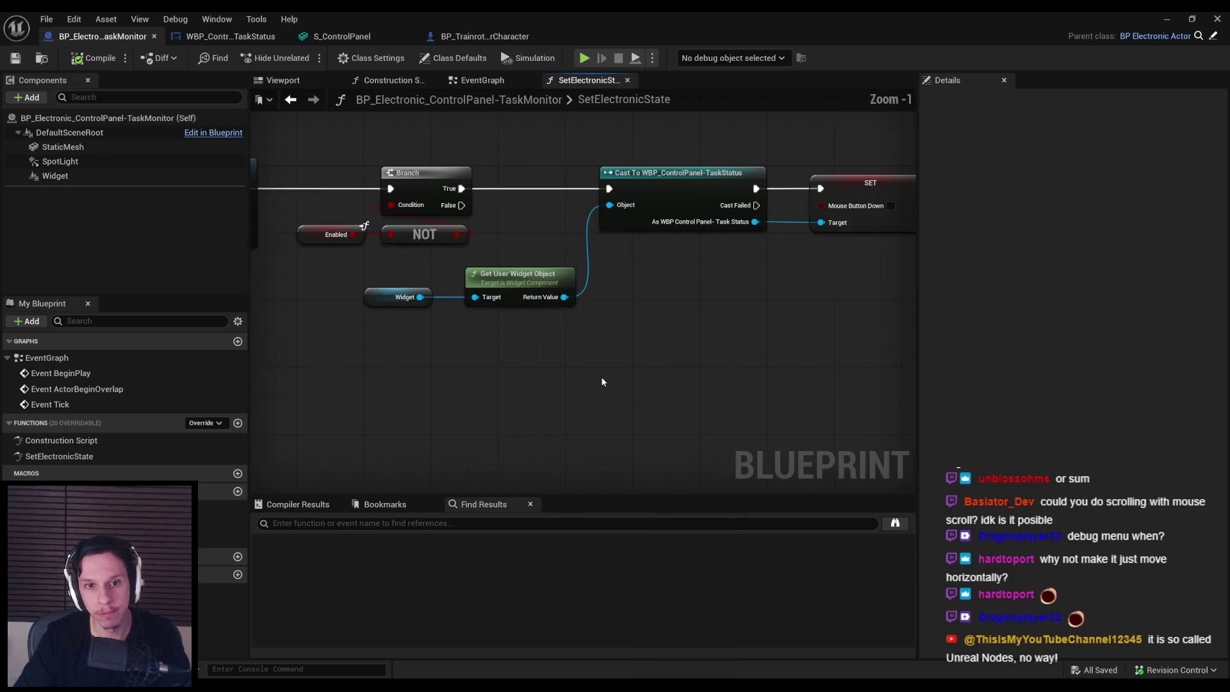
click(1167, 19)
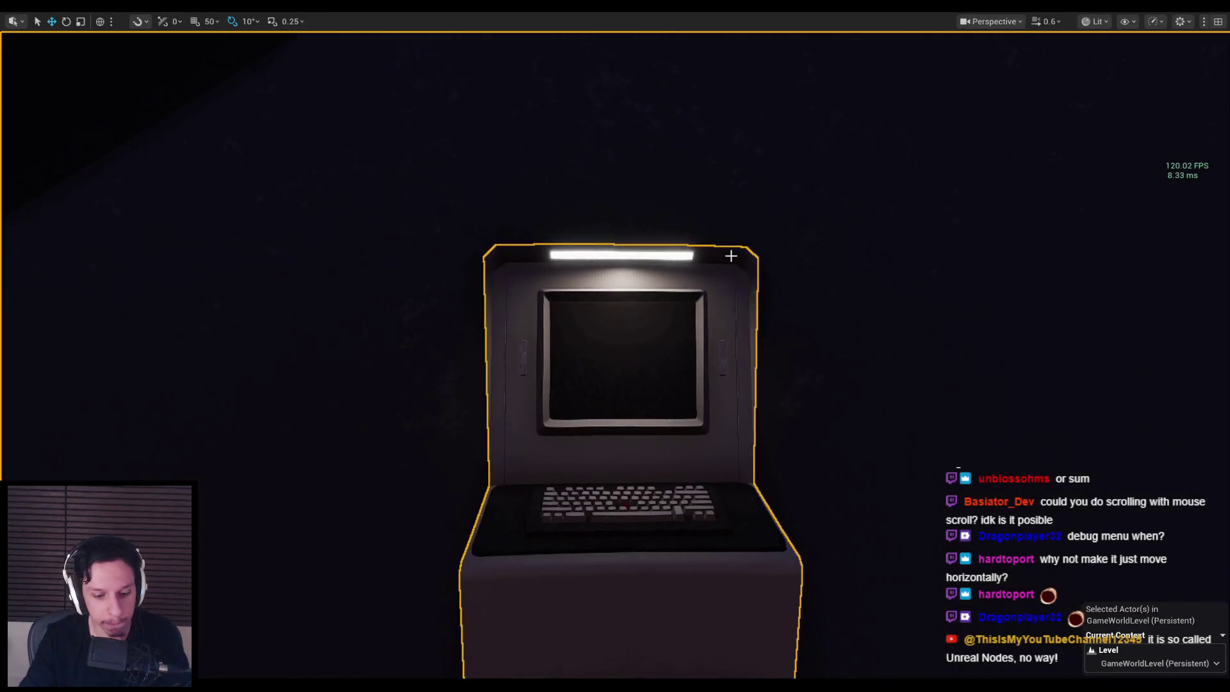
Step: Power the panel by pulling the wall fuse-panel lever down
click(616, 346)
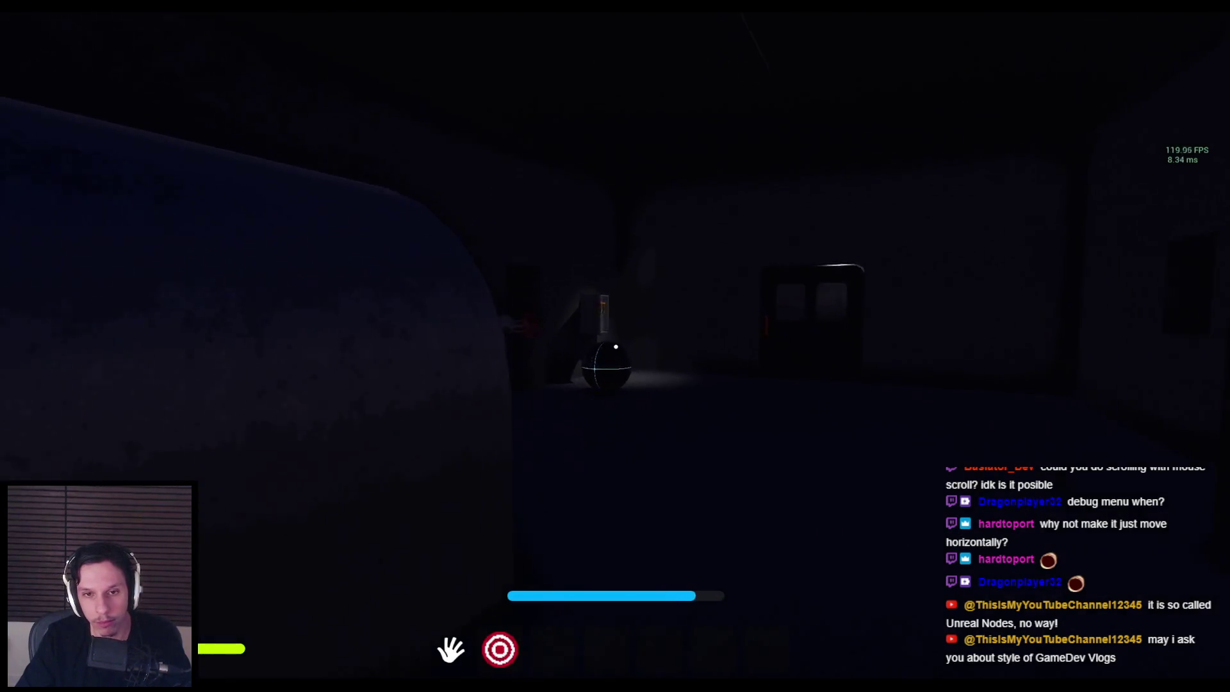
click(616, 346)
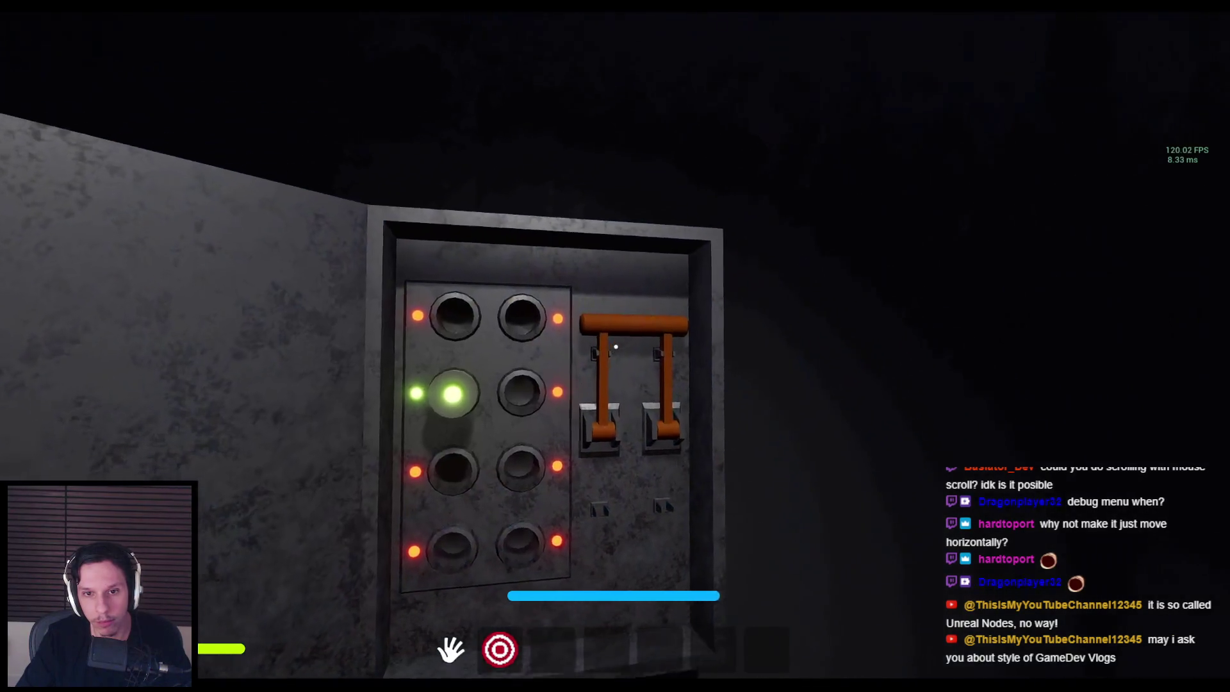
drag(619, 218, 622, 417)
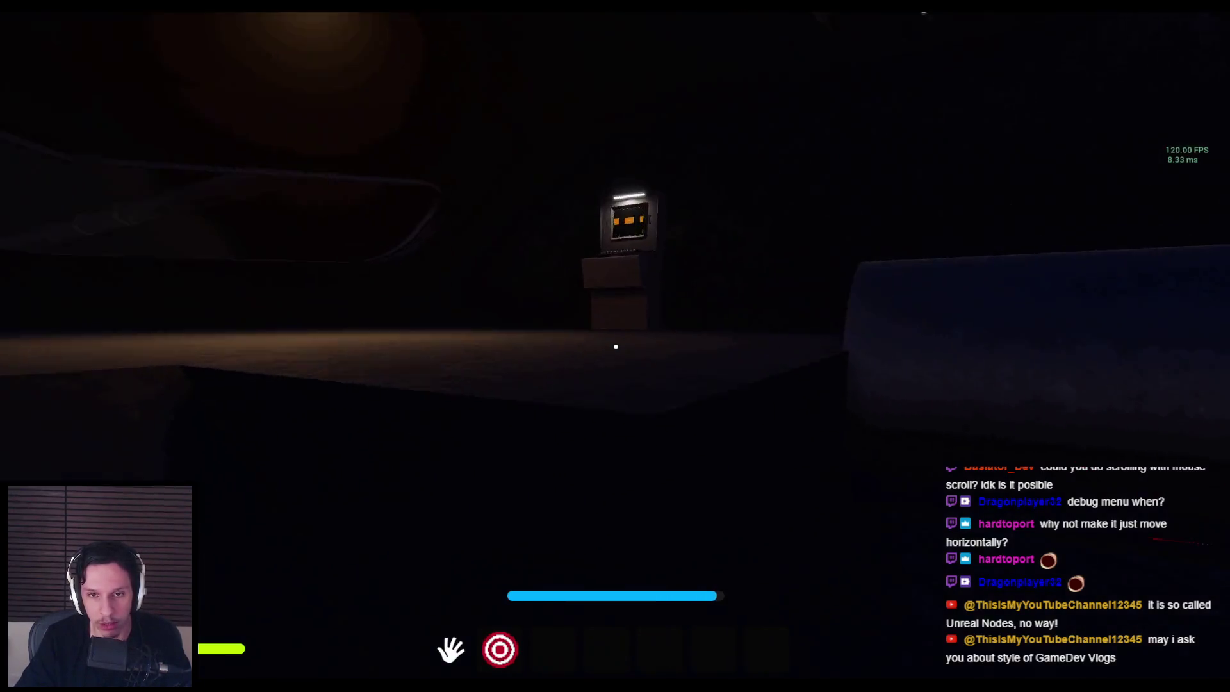
Step: Walk to the terminal, scroll its test buttons back and forth, then stop the play test
key(w)
click(616, 347)
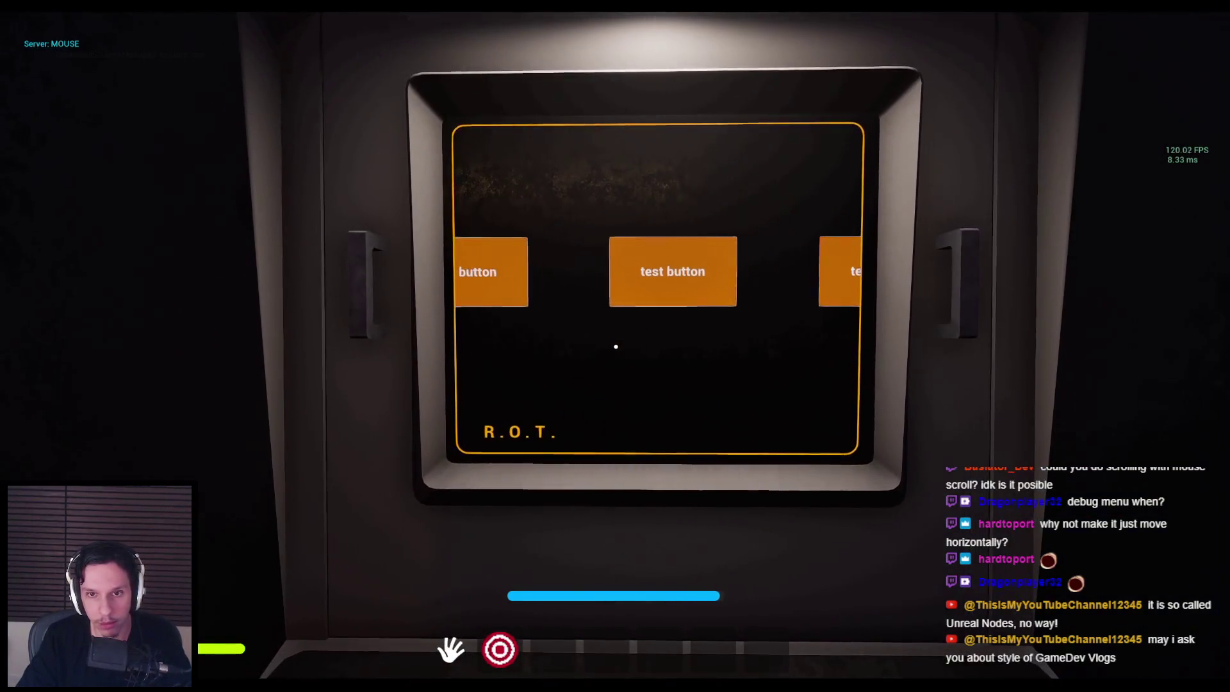
scroll(616, 347, down, 2)
scroll(615, 347, down, 2)
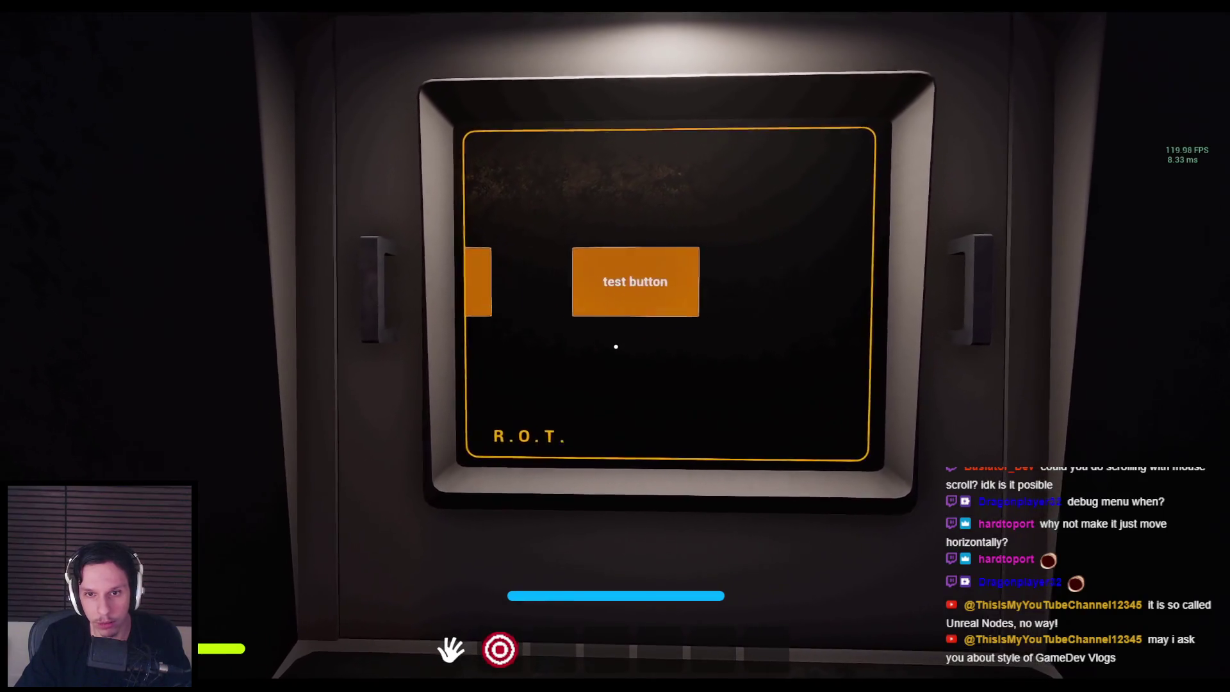
scroll(616, 346, up, 2)
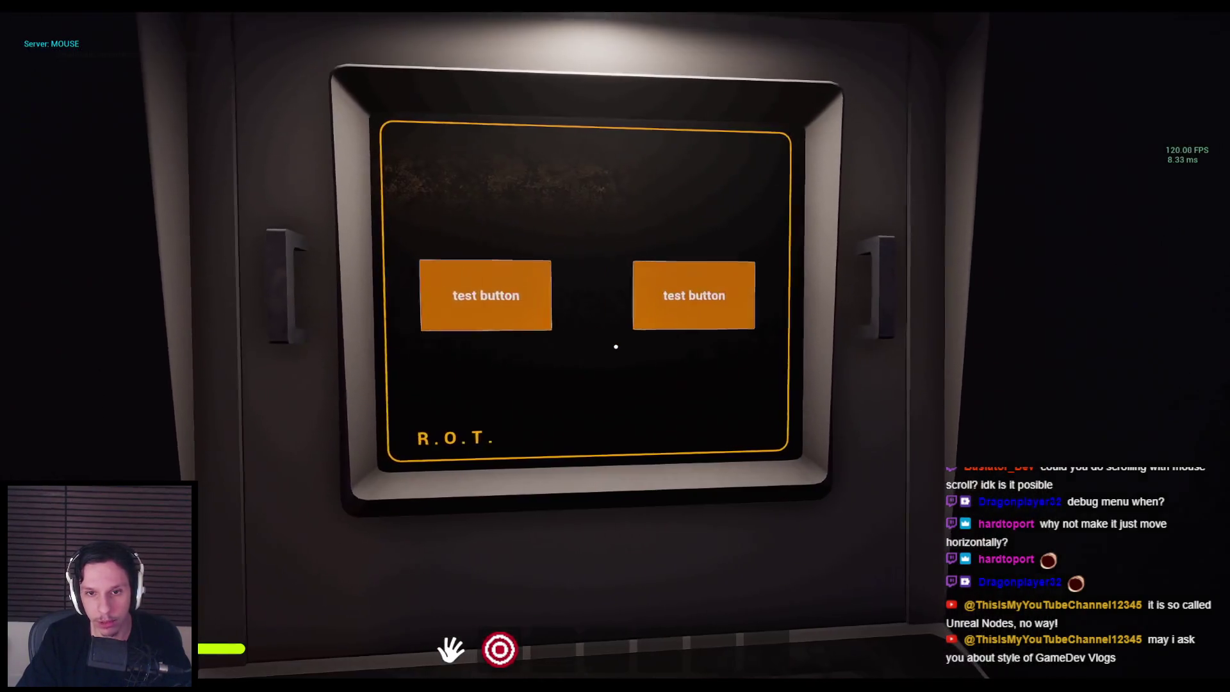
scroll(616, 347, down, 1)
scroll(616, 347, down, 1)
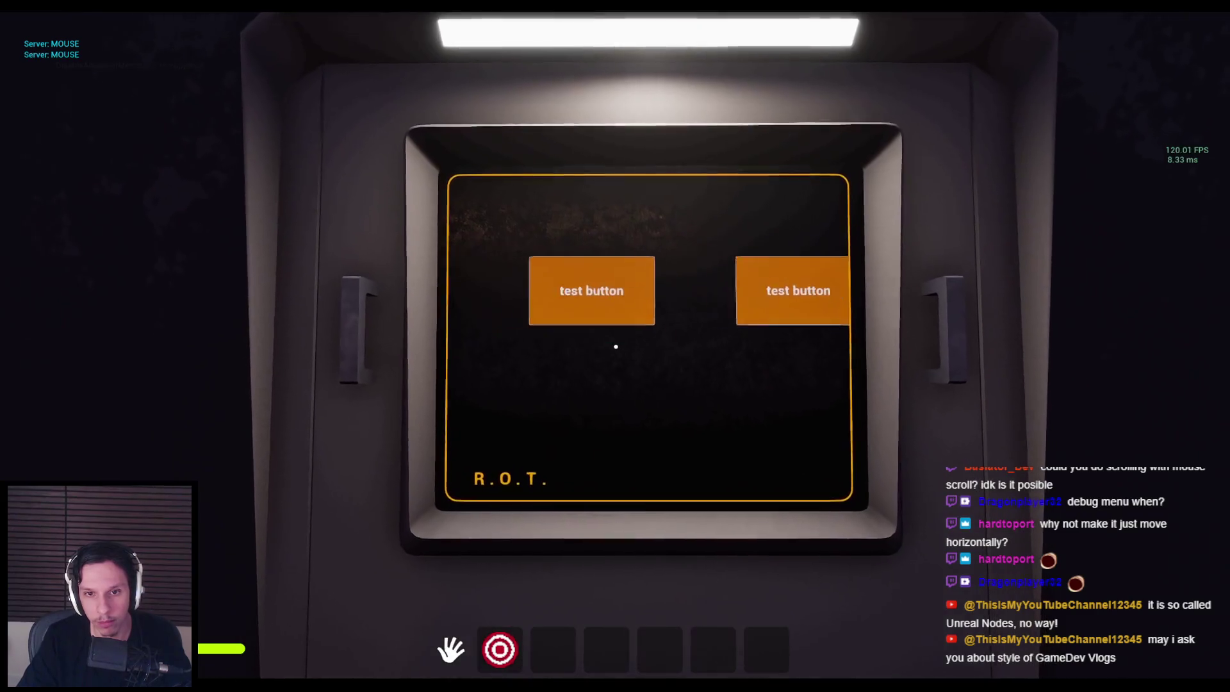
key(Escape)
Step: Check the TaskMonitor SET node, then switch to the TaskStatus On Mouse Move graph (delta × 50.0 → Horizontal Box 76)
click(477, 631)
scroll(585, 285, up, 1)
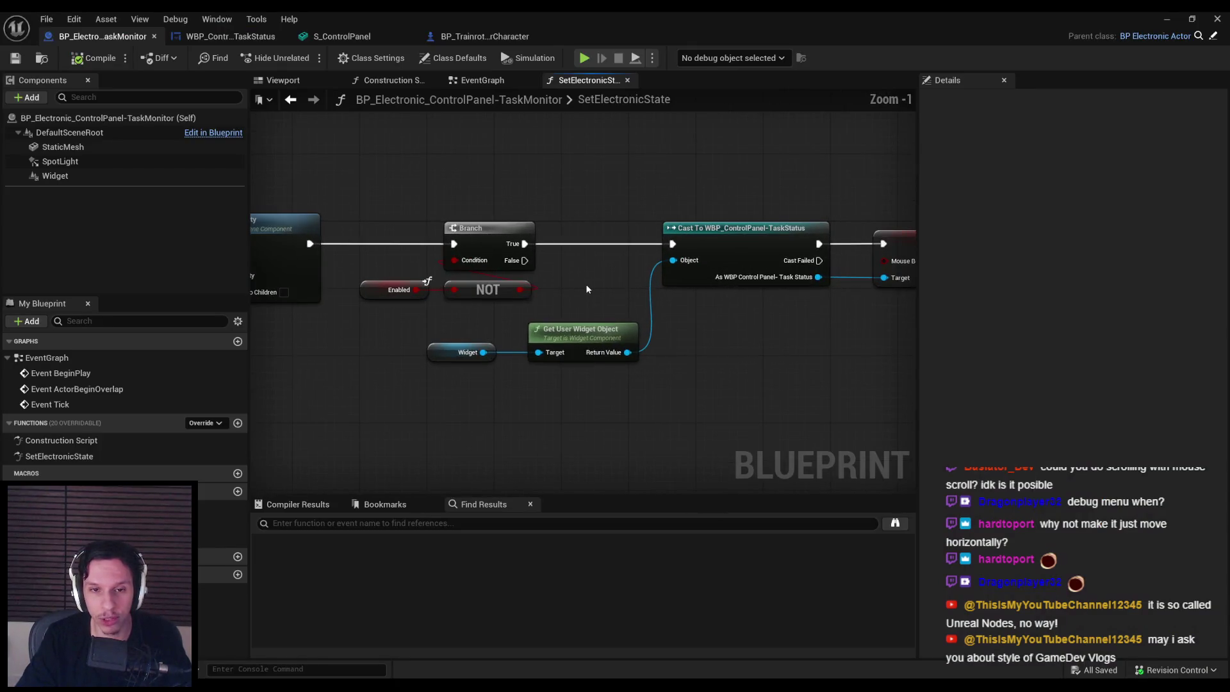
drag(585, 284, 507, 290)
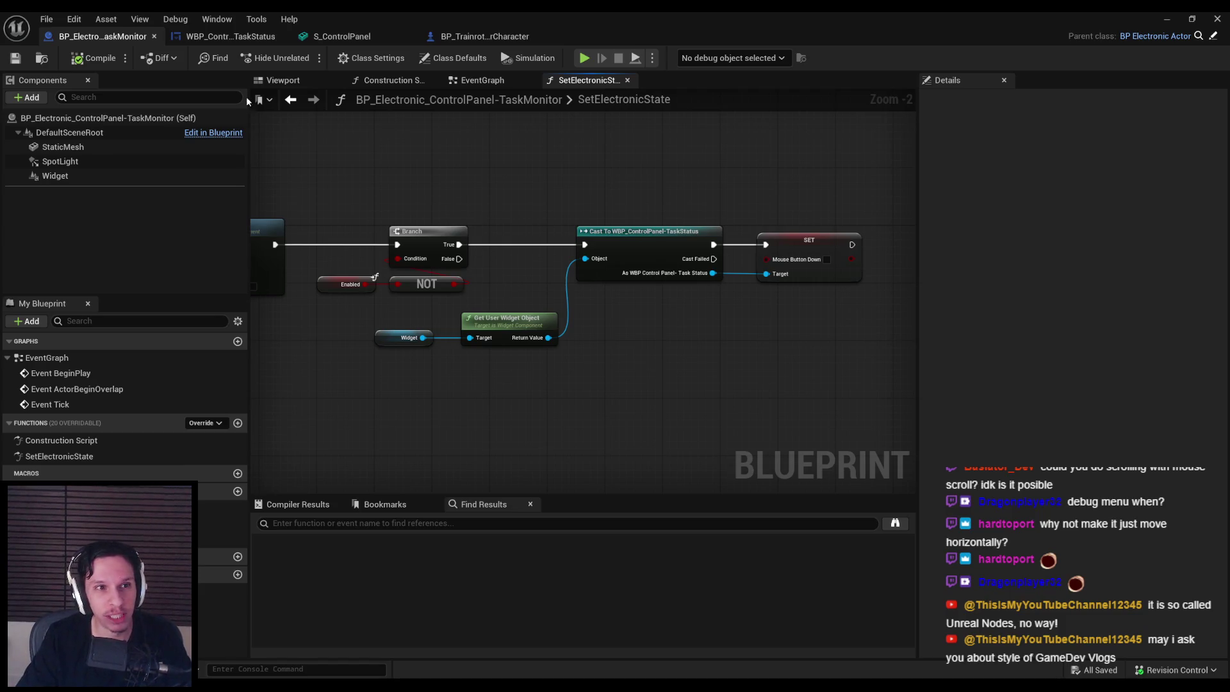
click(221, 36)
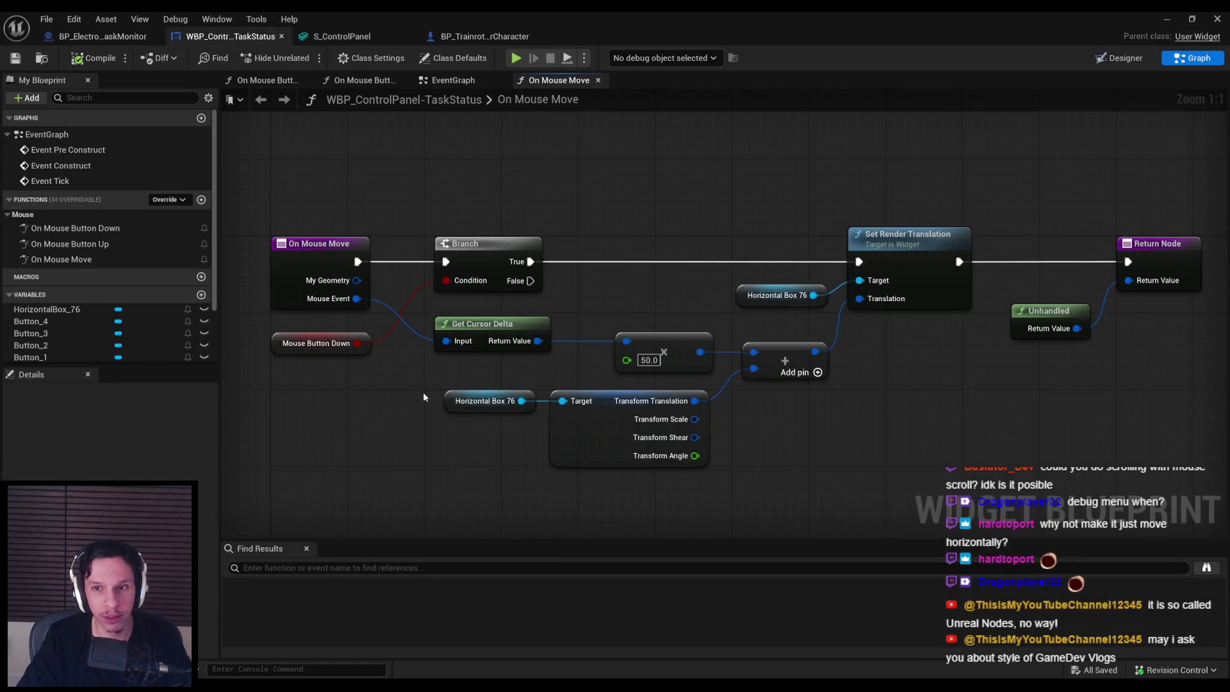
Step: Add a Clamp Axes 2D node after Add and wire its result into Translation
scroll(250, 388, down, 1)
scroll(655, 395, down, 1)
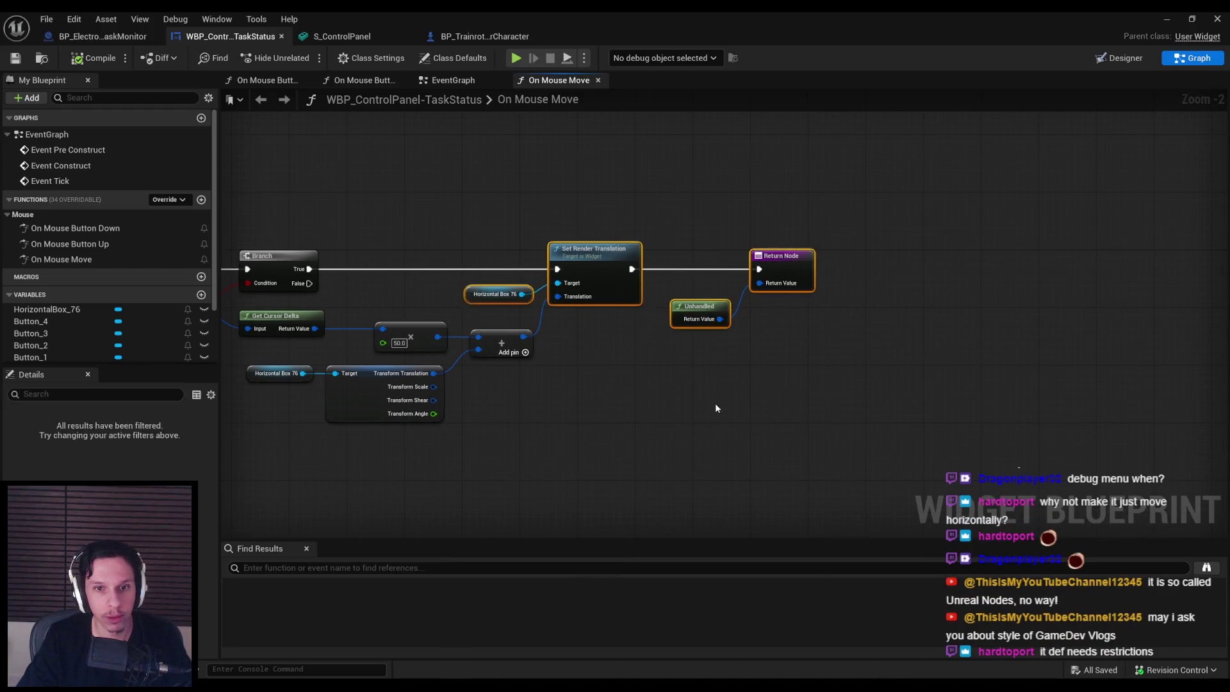
drag(524, 336, 555, 343)
text(clamp)
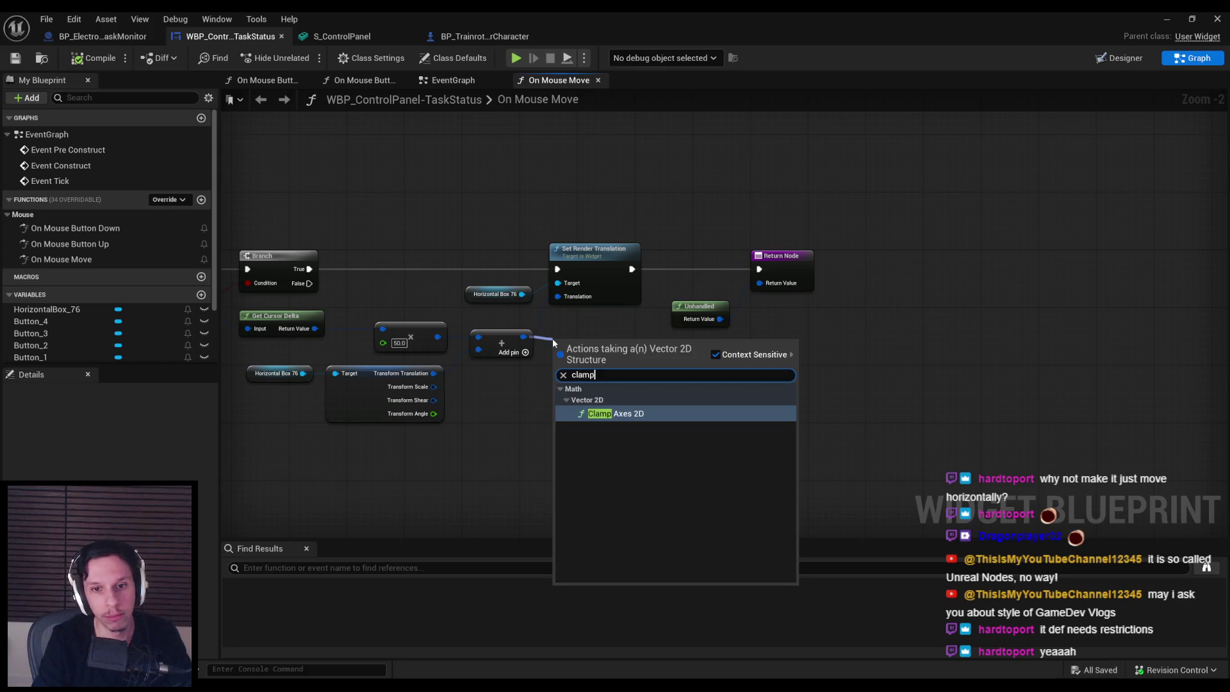
click(612, 413)
scroll(556, 353, up, 2)
drag(708, 341, 558, 283)
Step: Move the downstream nodes right to make room, then show the widget's Designer
drag(426, 202, 874, 290)
drag(636, 246, 835, 242)
click(667, 282)
click(699, 378)
scroll(741, 413, down, 2)
drag(740, 413, 782, 403)
click(632, 407)
click(103, 36)
click(229, 36)
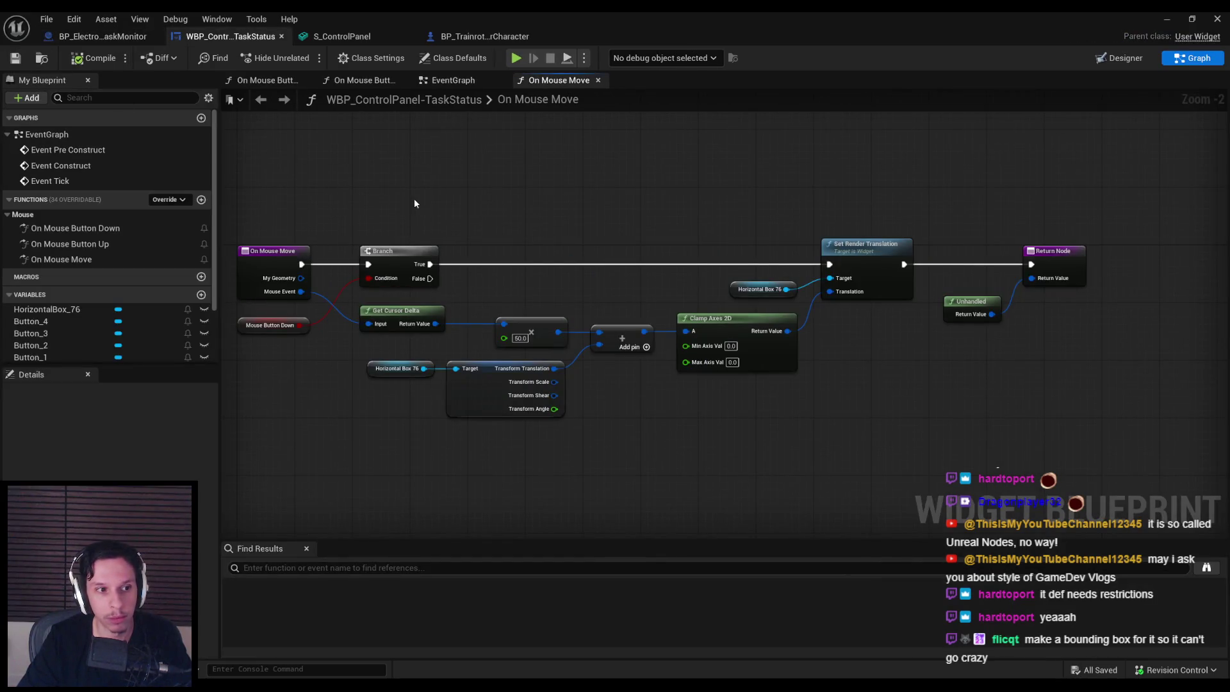
click(1118, 58)
scroll(320, 384, down, 3)
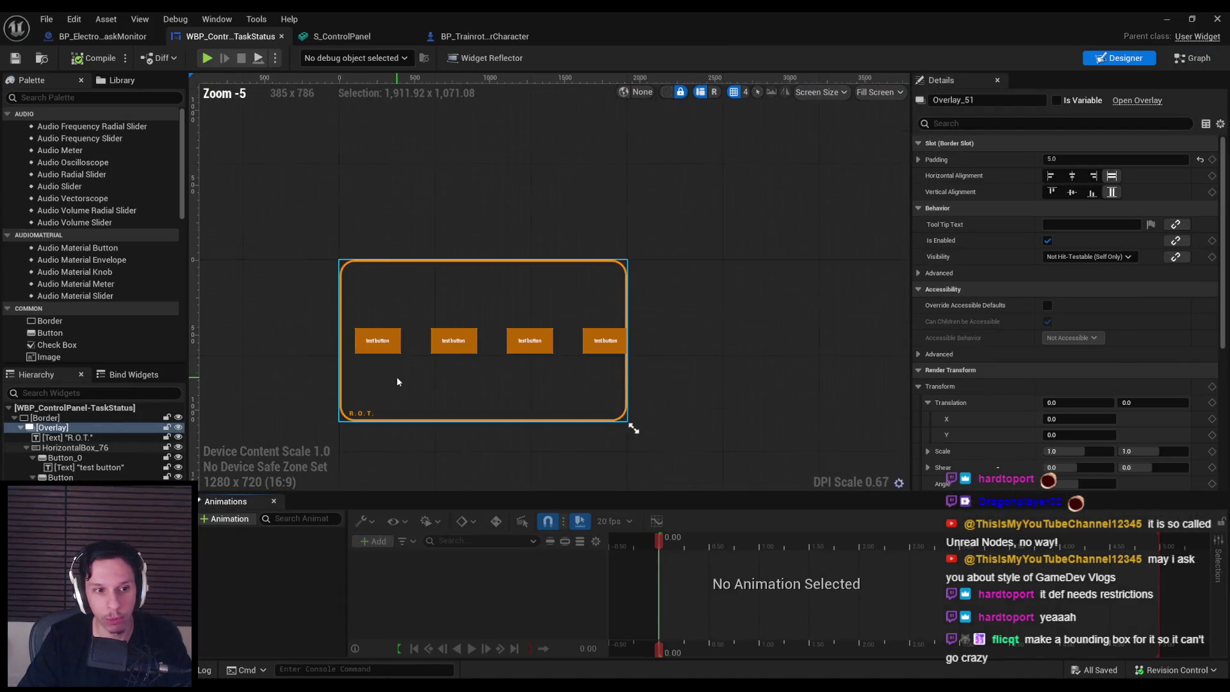
scroll(419, 348, up, 1)
scroll(1047, 382, down, 3)
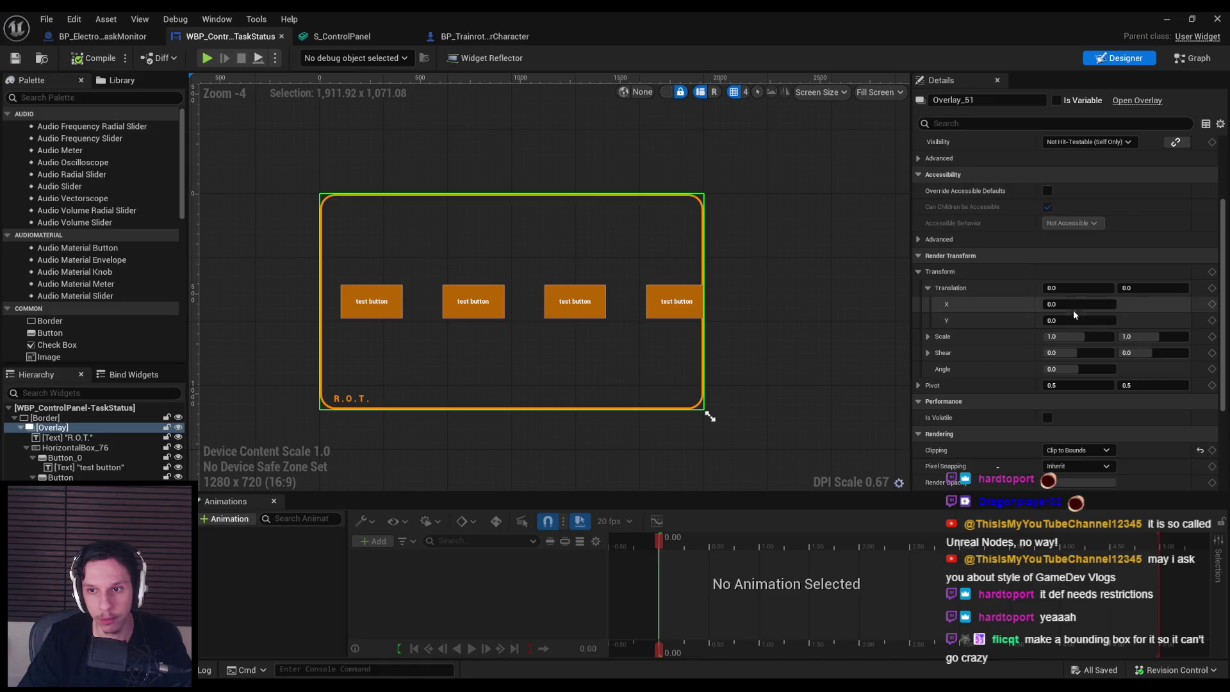
click(76, 449)
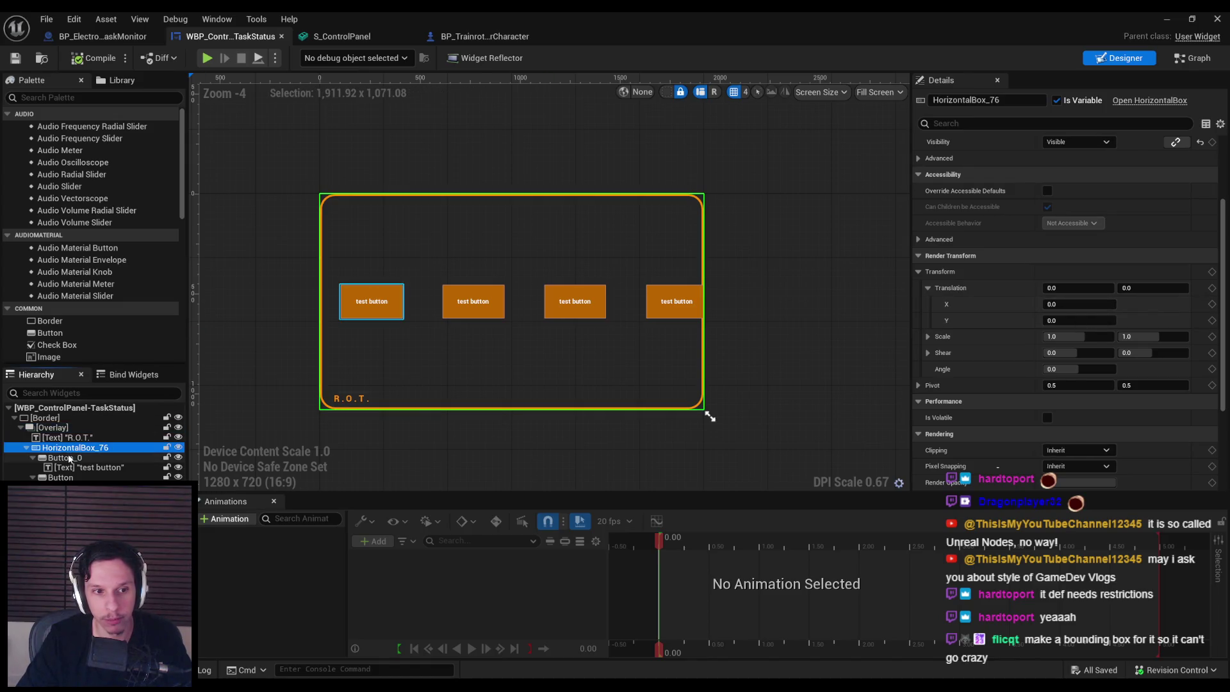
mouse_move(1080, 304)
mouse_down()
mouse_move(1032, 305)
mouse_move(1067, 304)
mouse_move(1051, 304)
mouse_up()
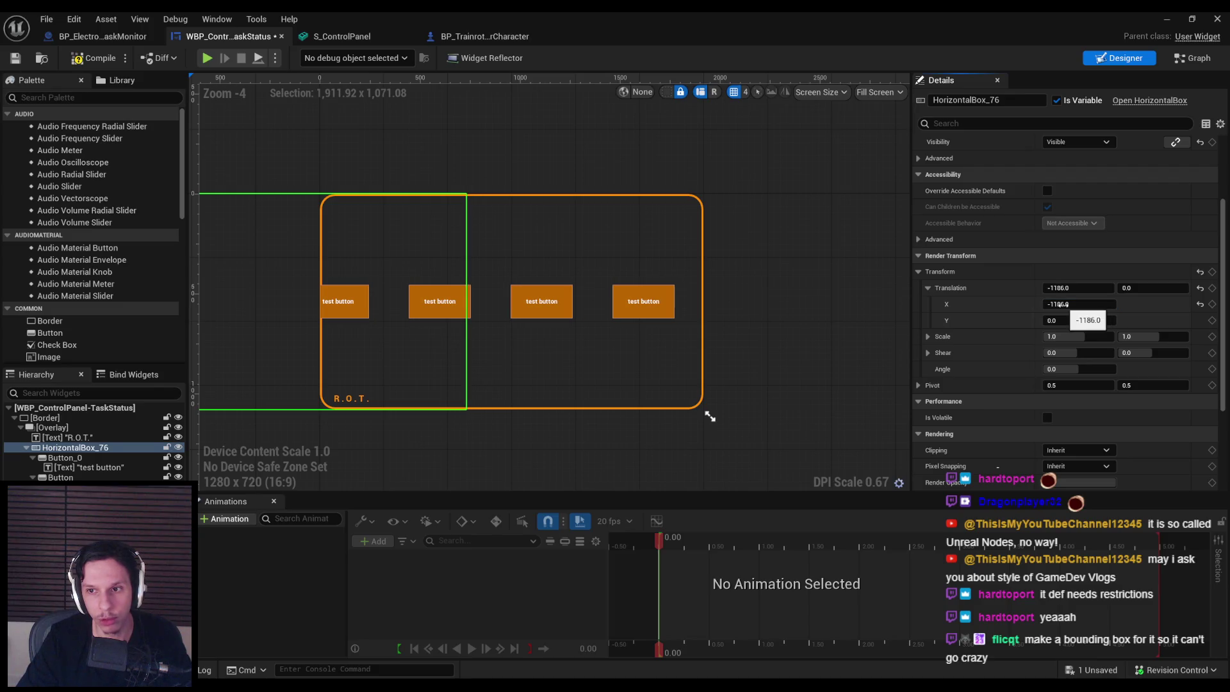
text(0)
key(Return)
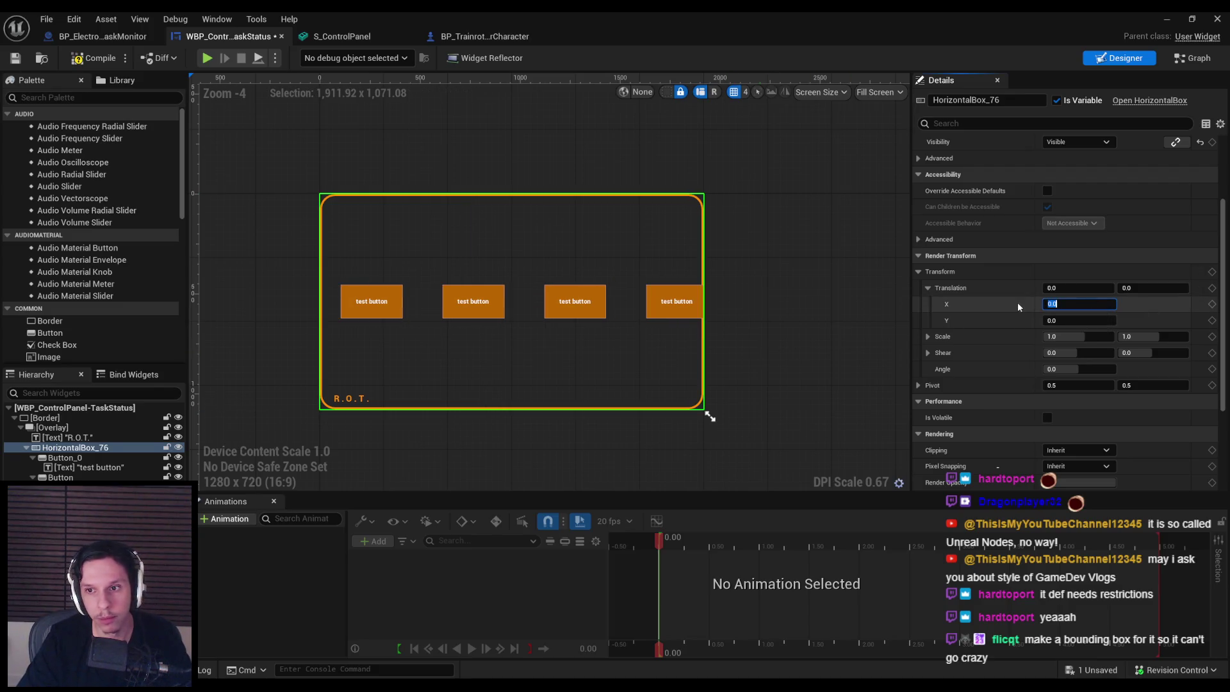
drag(1064, 304, 1080, 304)
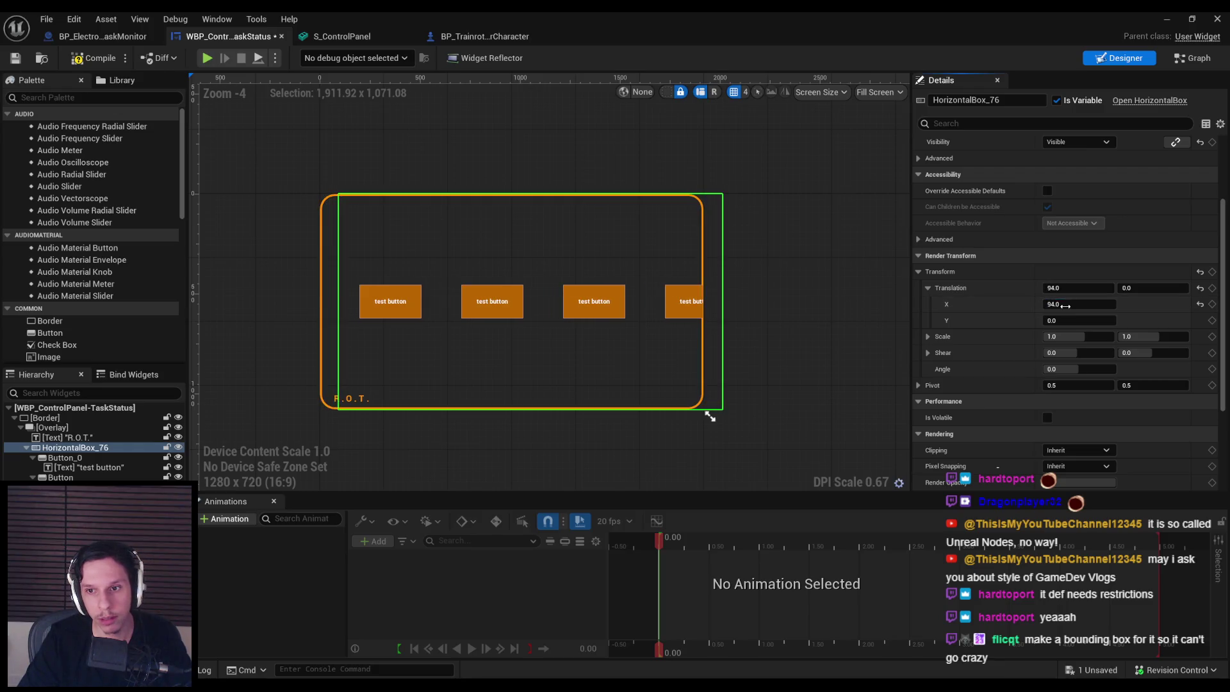
text(0)
key(Return)
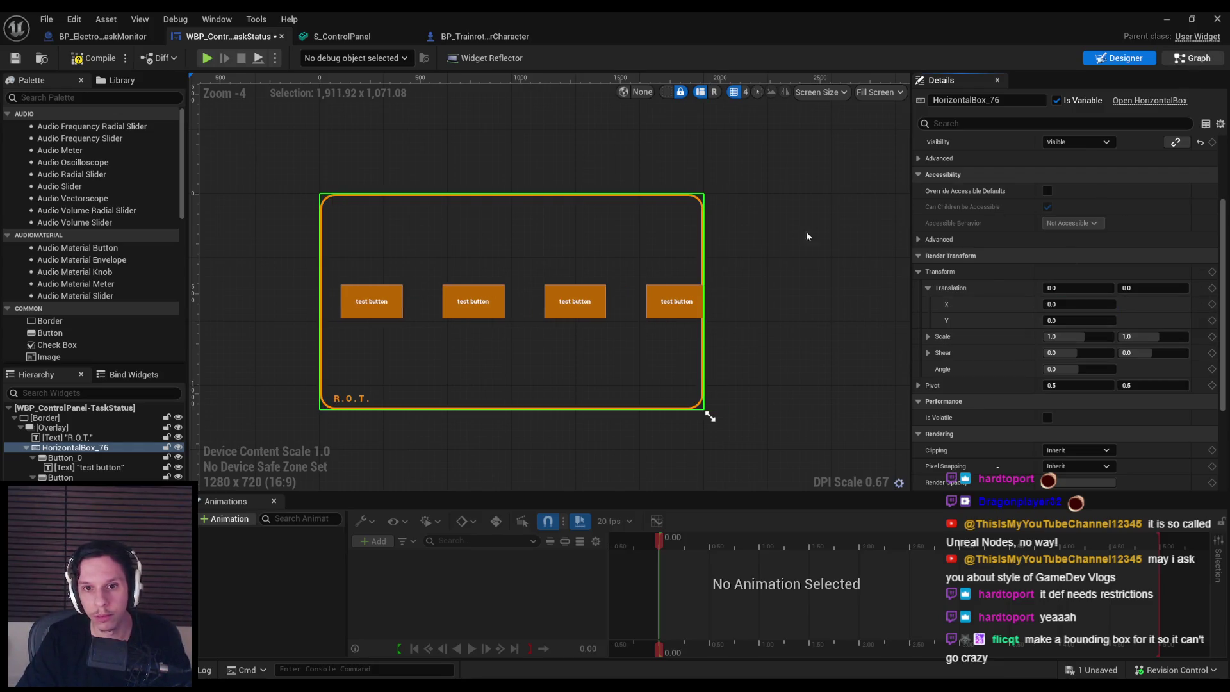
click(1193, 58)
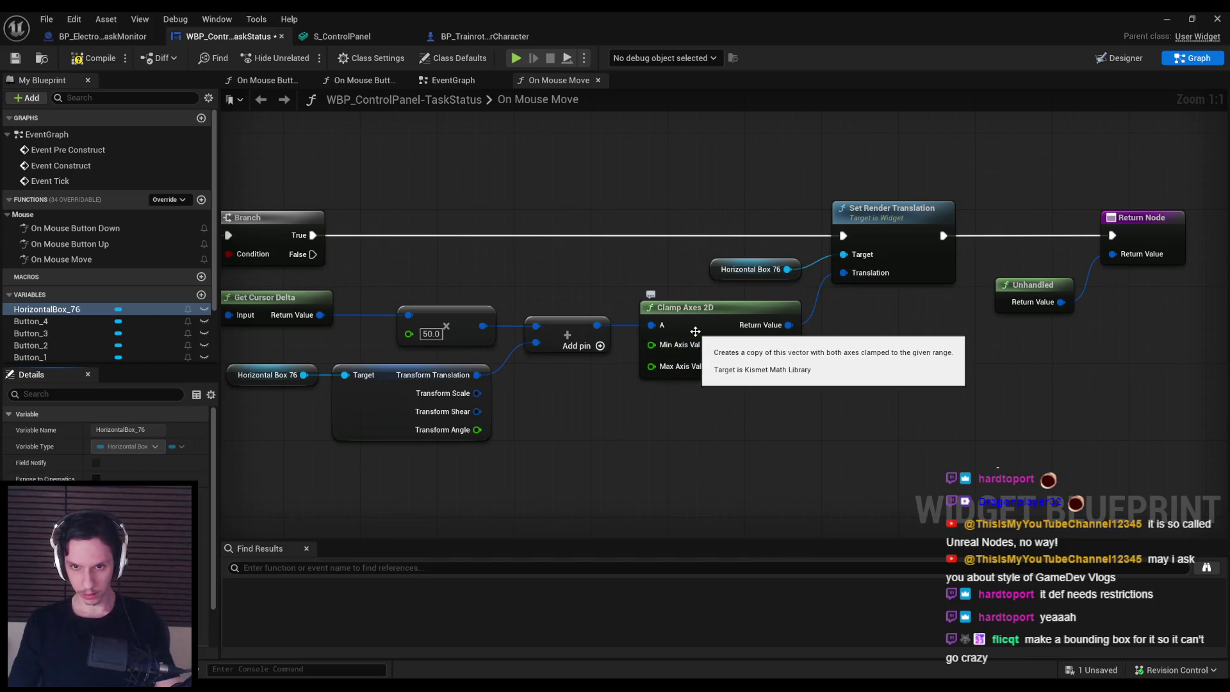
Step: Delete the Clamp Axes 2D node and split the Add output and Translation pins into X and Y
click(696, 331)
key(Delete)
right_click(601, 328)
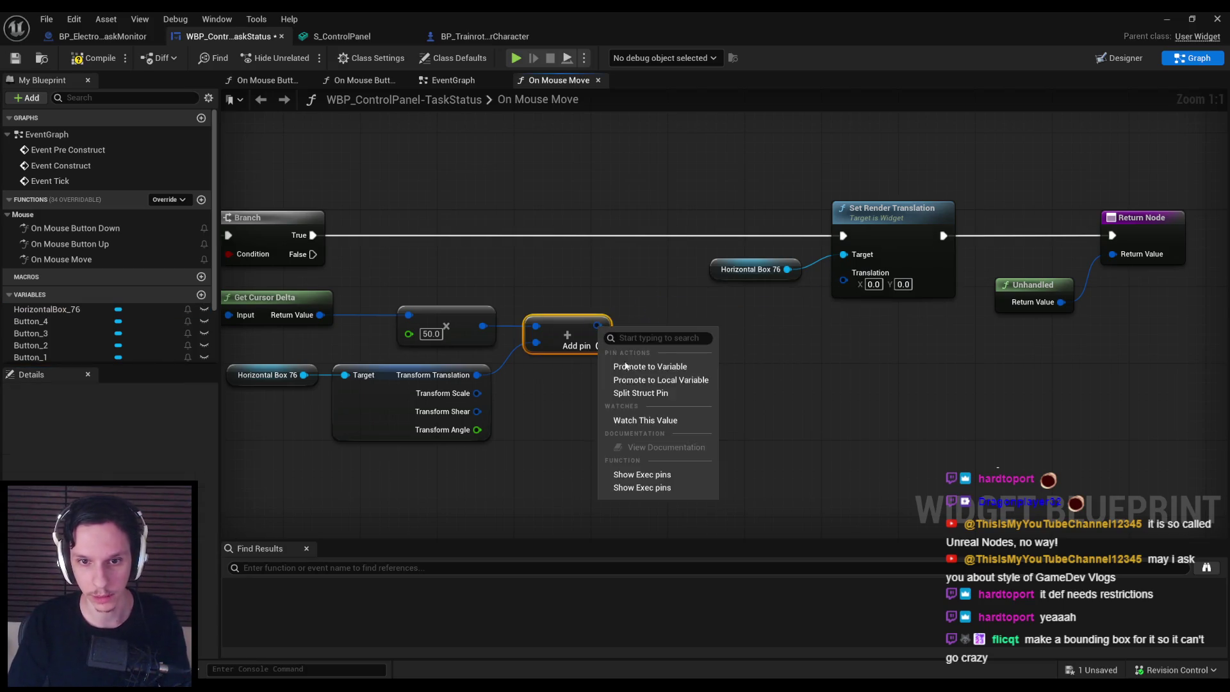
click(634, 393)
right_click(845, 280)
click(865, 352)
Step: Add a Clamp (Float) node on the X output, discarding a mistaken Vector Clamp Size 2D
drag(599, 327, 655, 330)
text(clamp)
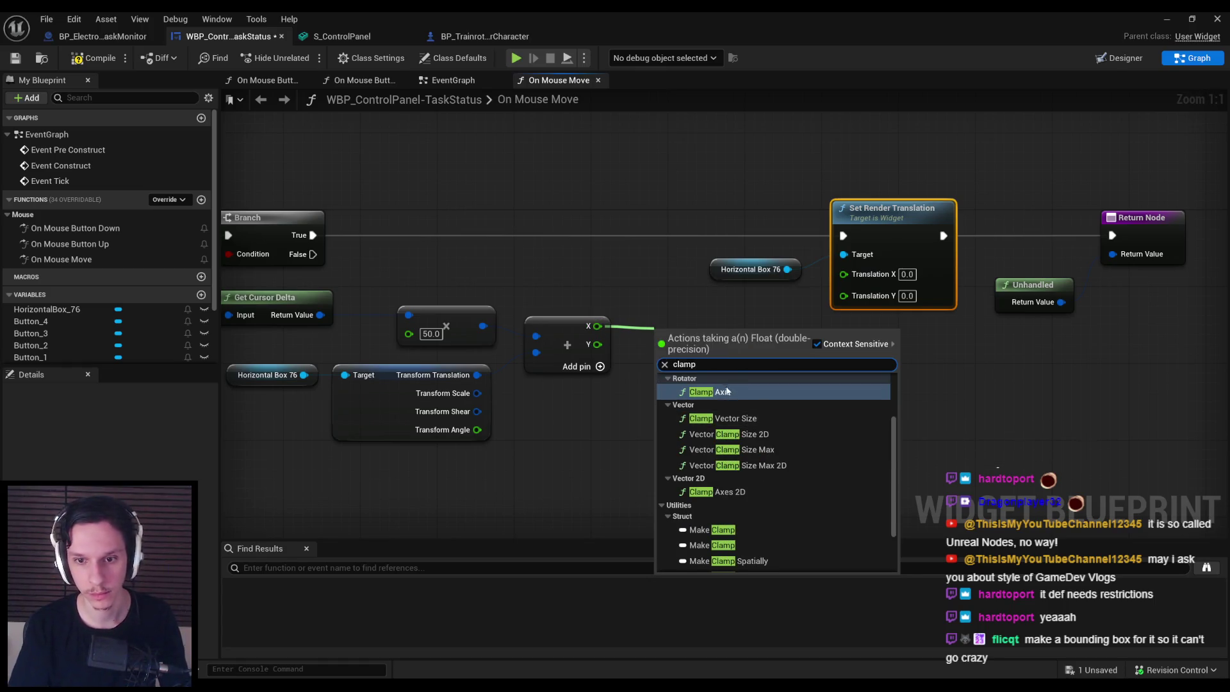
key(Escape)
drag(642, 329, 641, 324)
text(clamp)
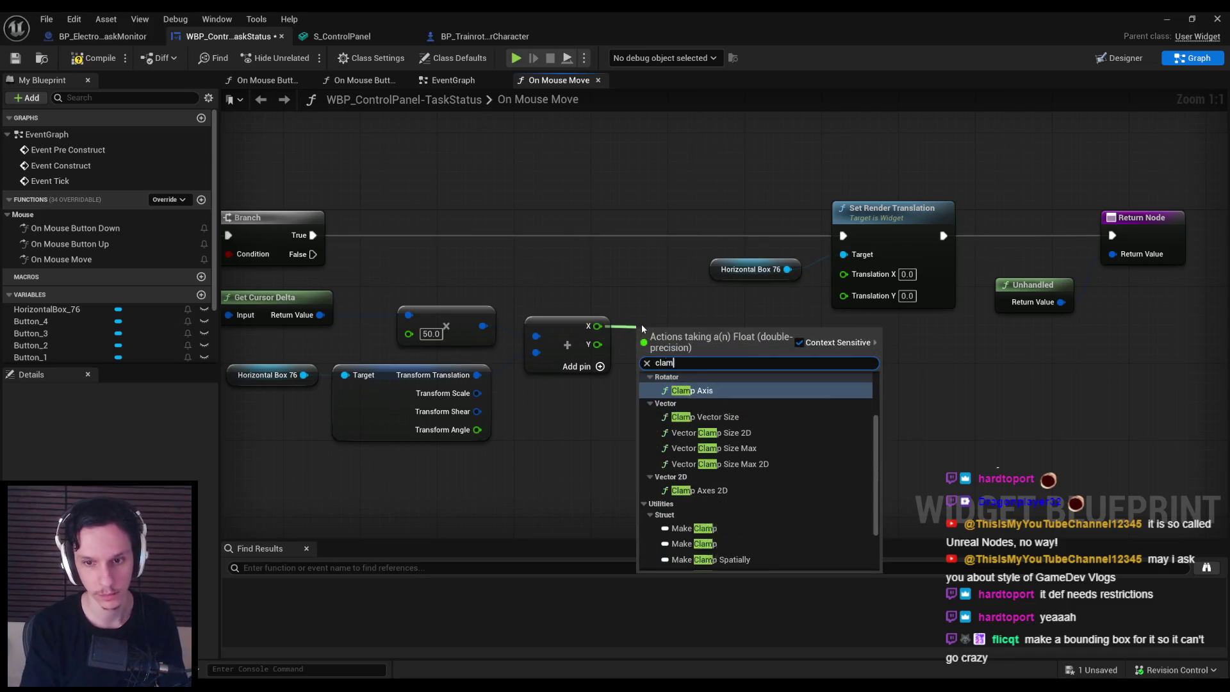
click(716, 436)
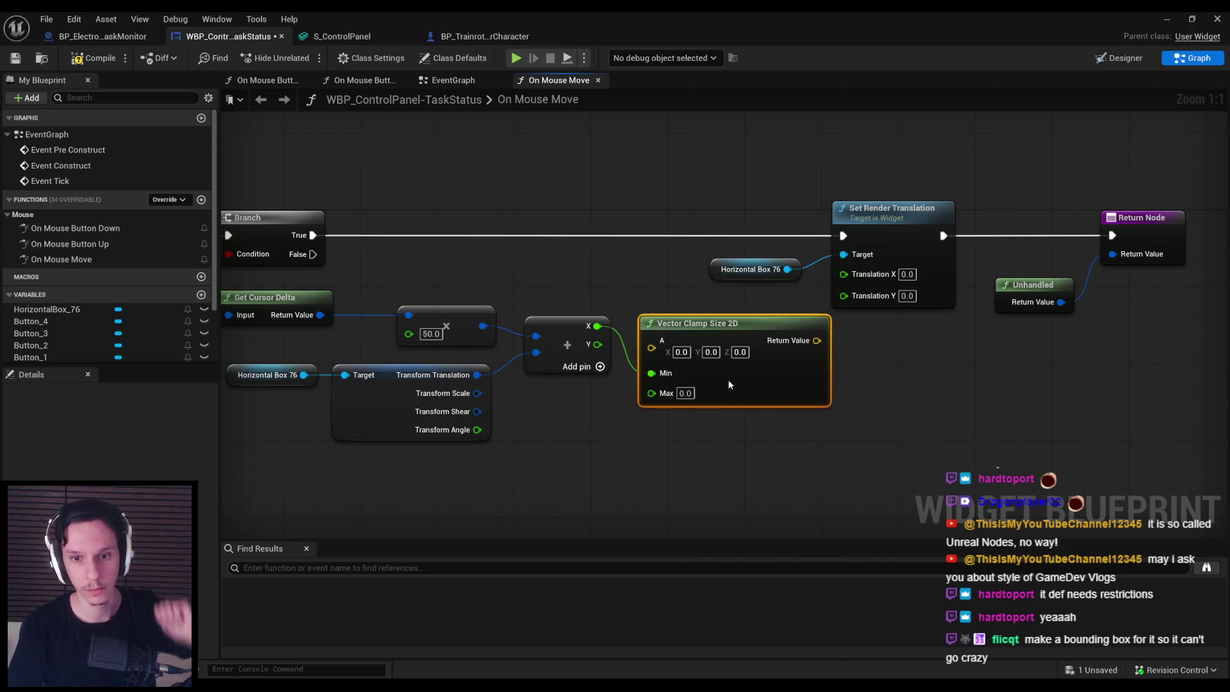
key(Delete)
drag(598, 327, 643, 325)
text(clamp)
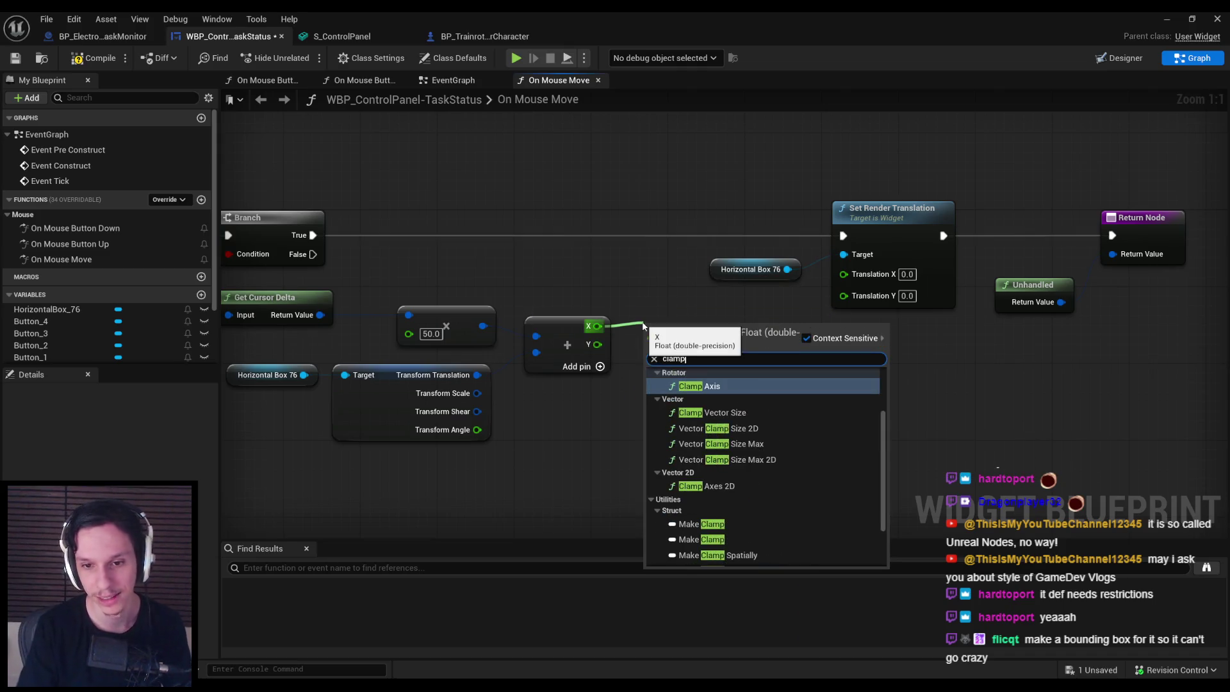
scroll(734, 520, down, 3)
scroll(734, 515, up, 5)
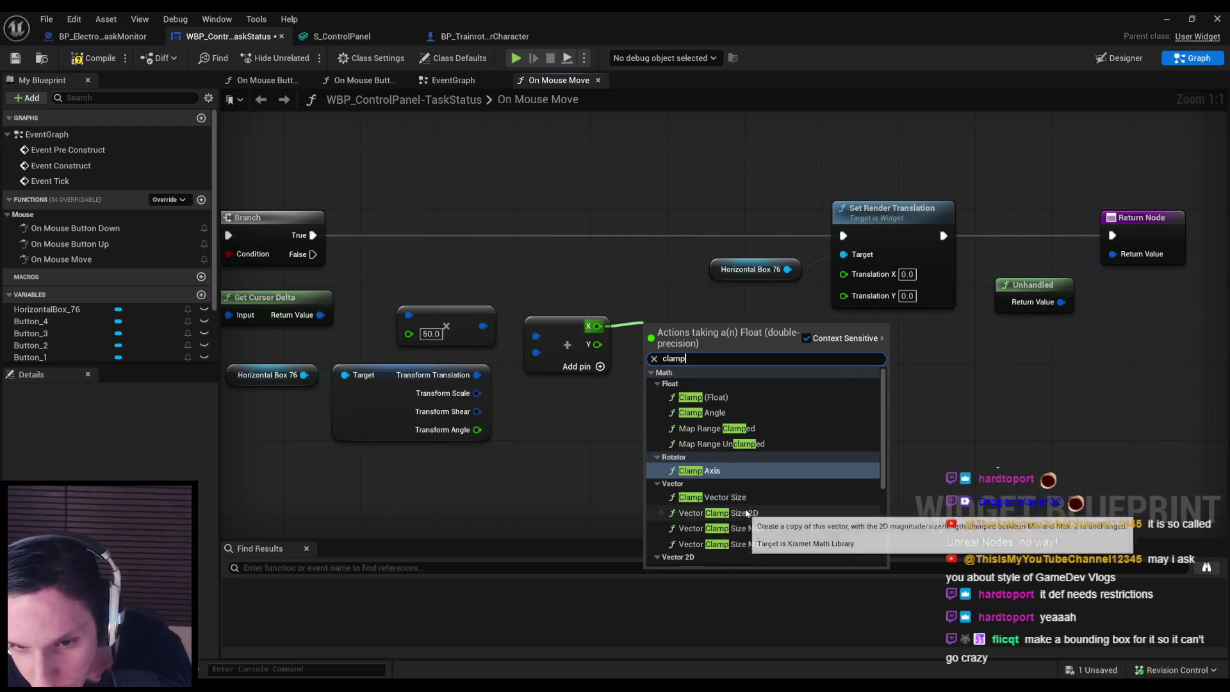
click(708, 397)
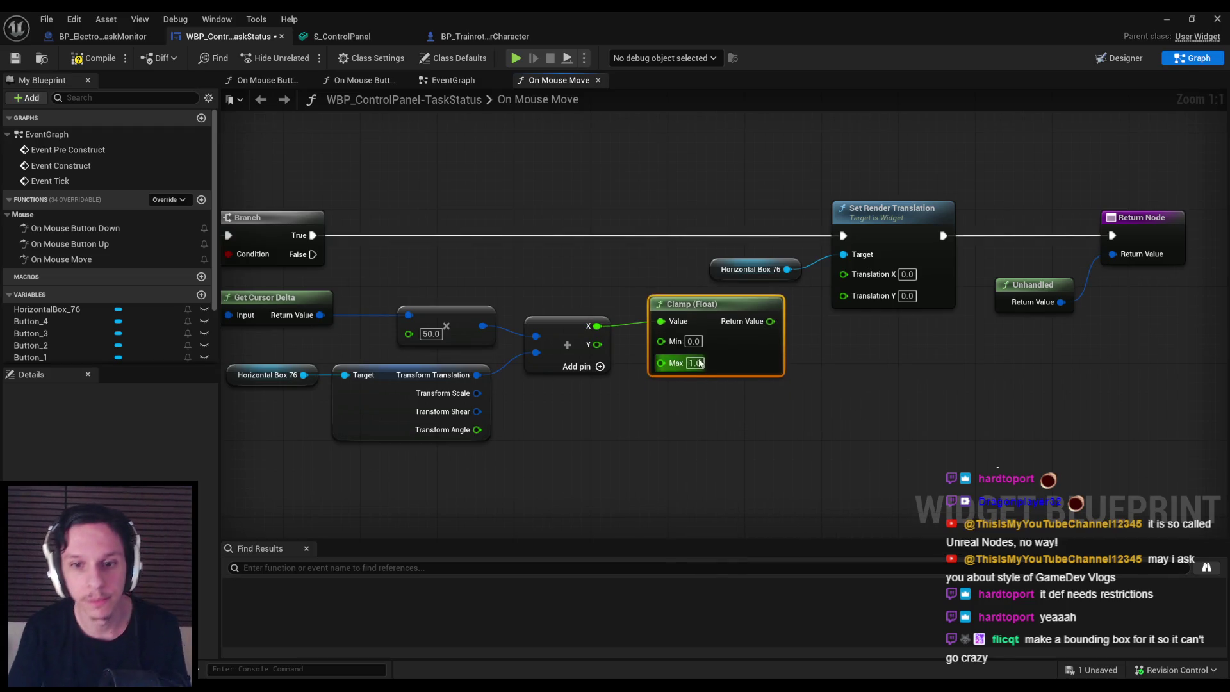
Step: Set the clamp to Min -1200, Max 0, wire it to Translation X, and return to Designer
click(694, 342)
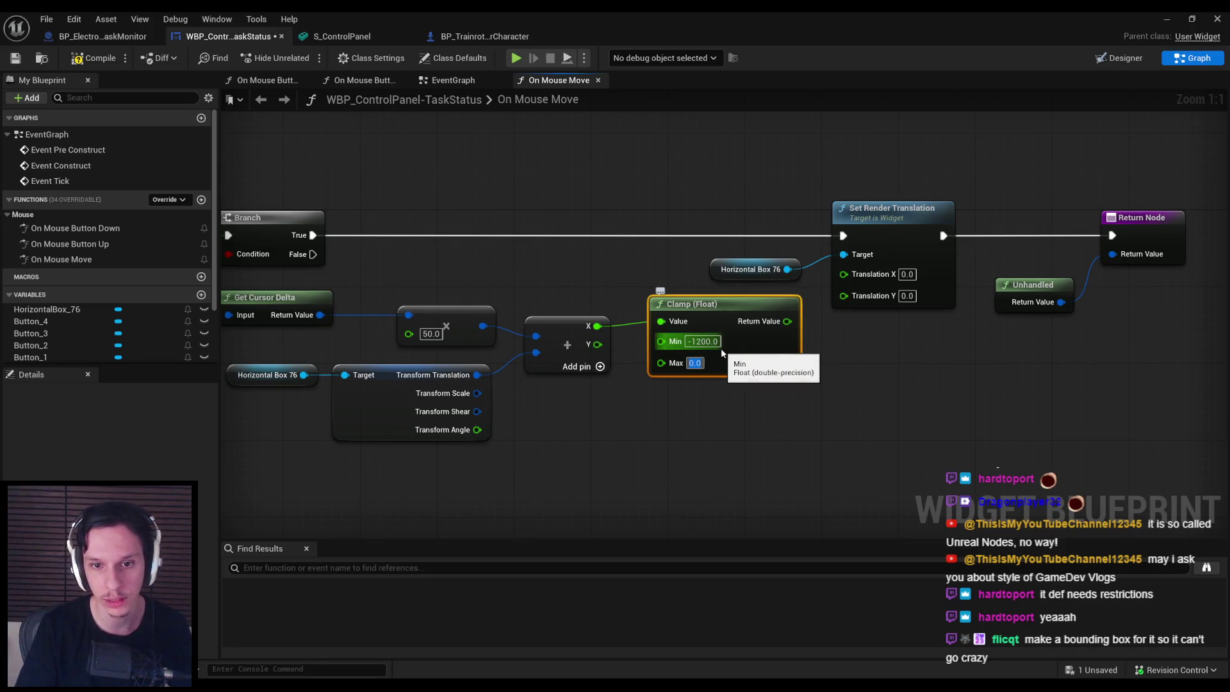
key(Tab)
text(0)
mouse_move(782, 353)
mouse_down()
mouse_move(772, 363)
mouse_move(853, 285)
mouse_up()
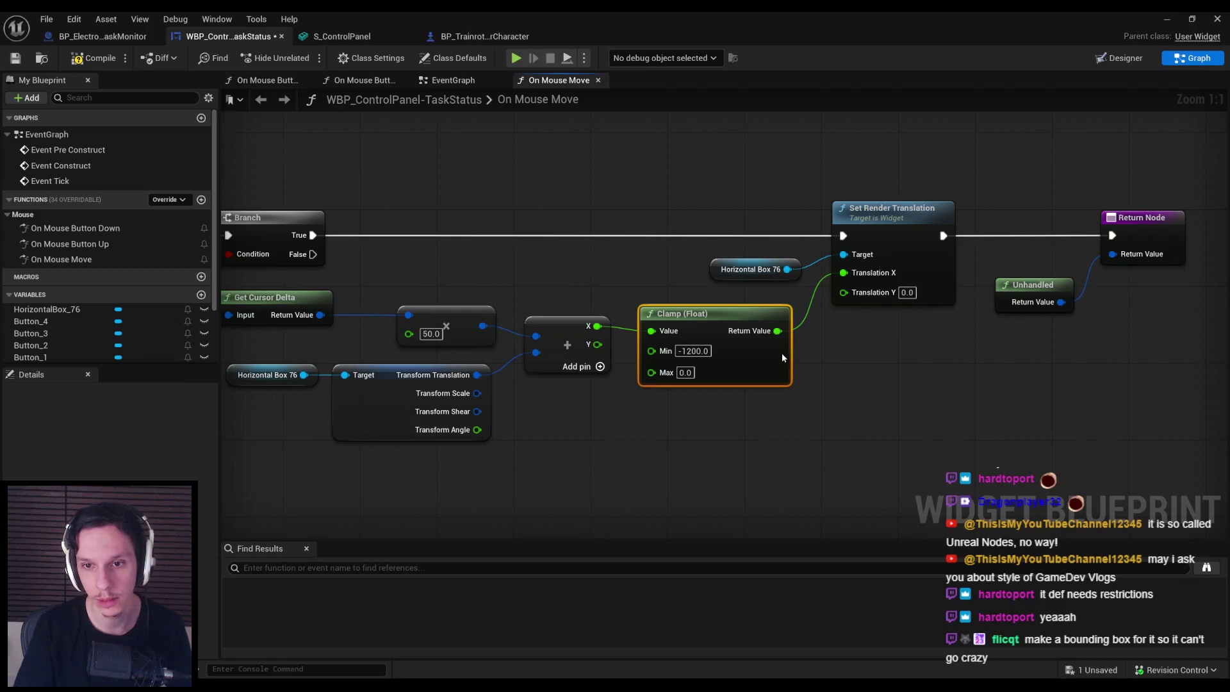
drag(782, 358, 791, 348)
click(1111, 57)
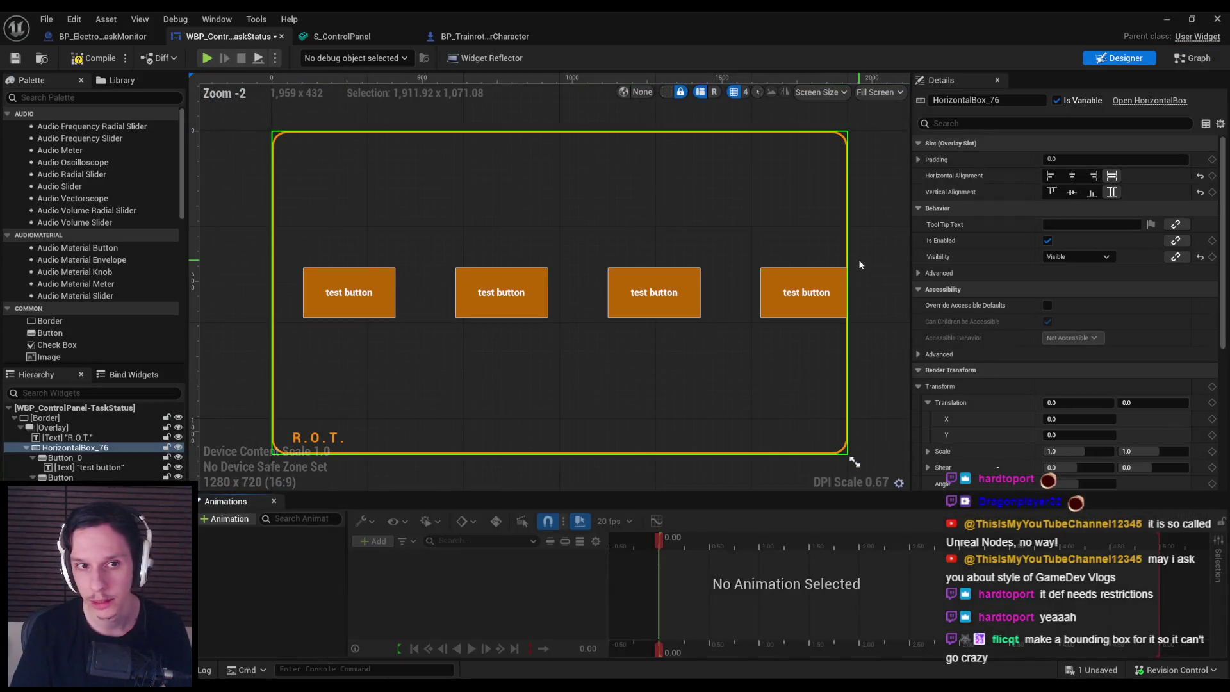
Step: Reset the button row's Y offset to 0 in the Designer
scroll(1096, 402, down, 1)
mouse_move(1147, 383)
mouse_down()
mouse_move(1038, 383)
mouse_move(1198, 383)
mouse_move(1147, 383)
mouse_up()
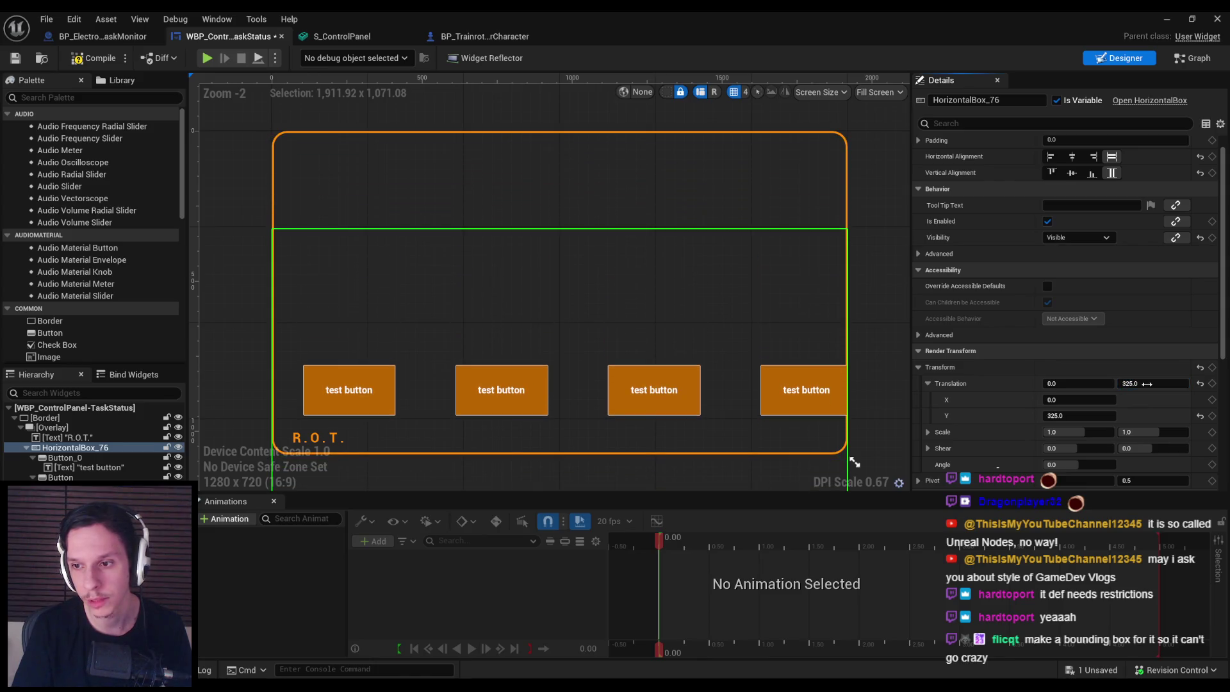
text(0)
key(Return)
Step: Duplicate the X clamp for the Y sum with Min -300, Max 400, wired toward Translation Y
key(ctrl+shift+g)
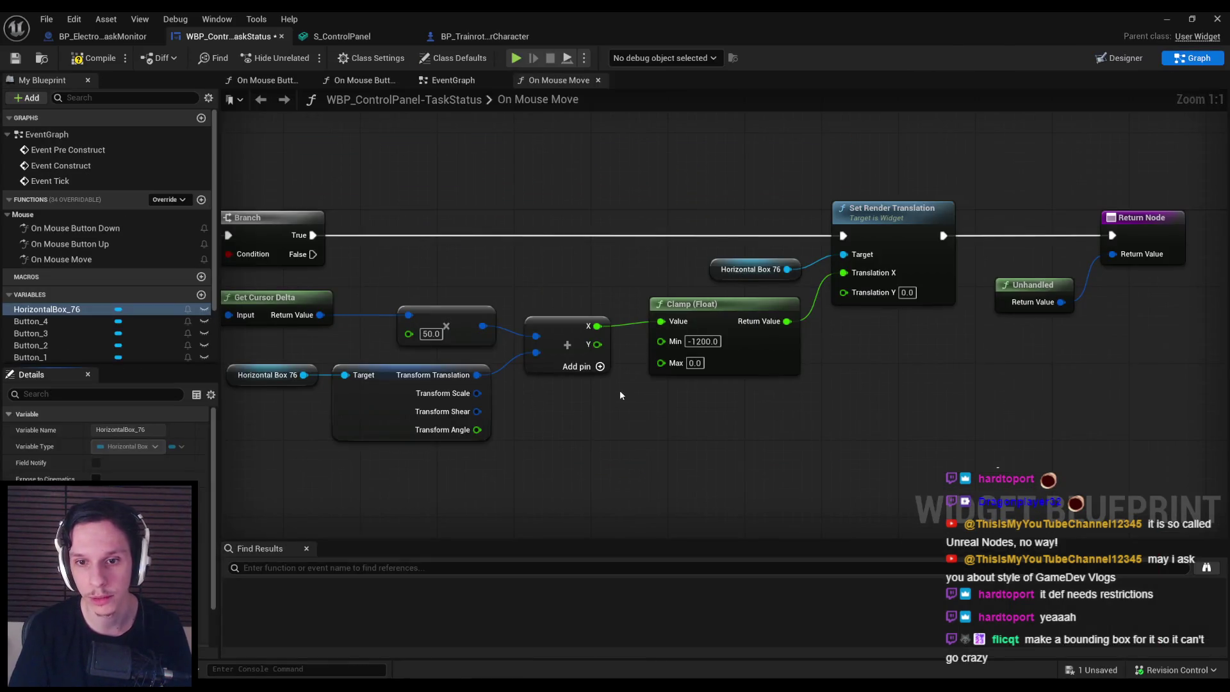
click(692, 304)
key(ctrl+d)
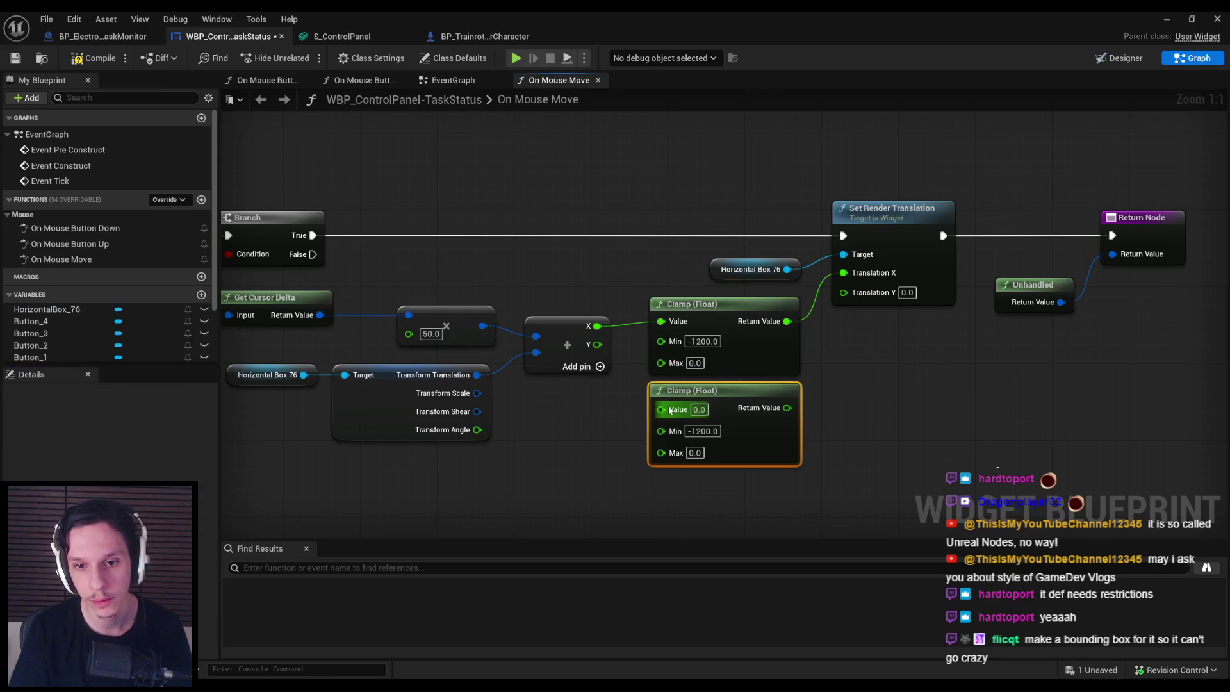
drag(595, 345, 694, 413)
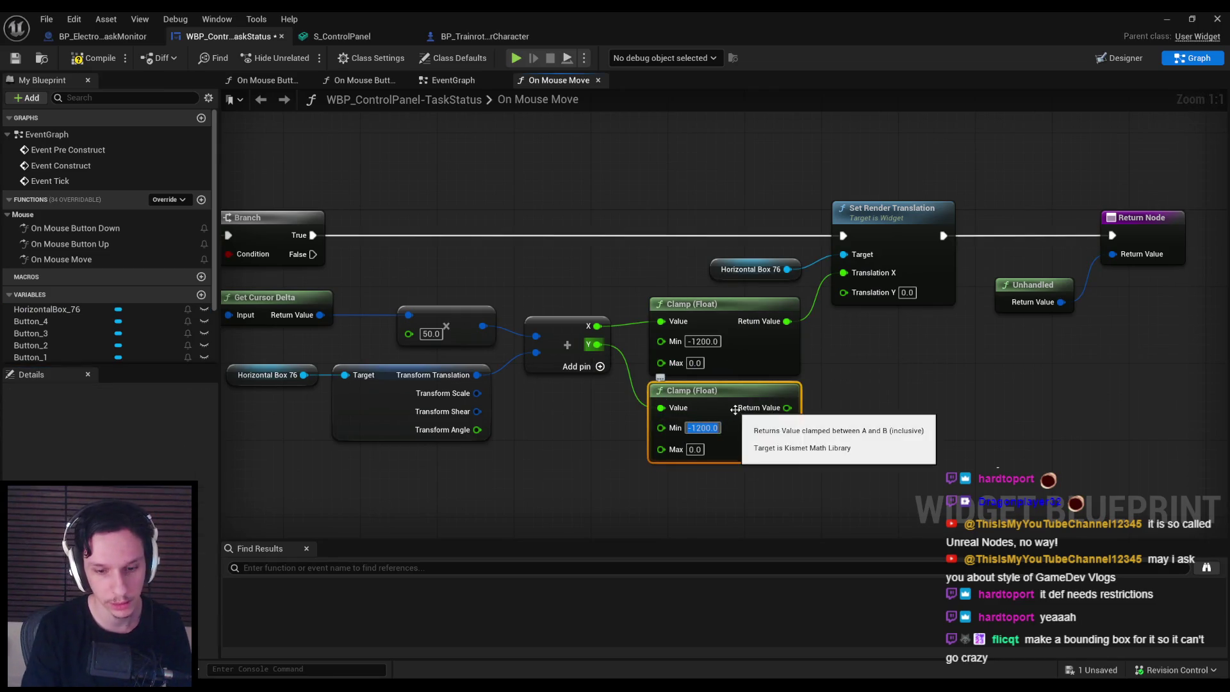
text(-300)
key(Tab)
drag(741, 413, 866, 335)
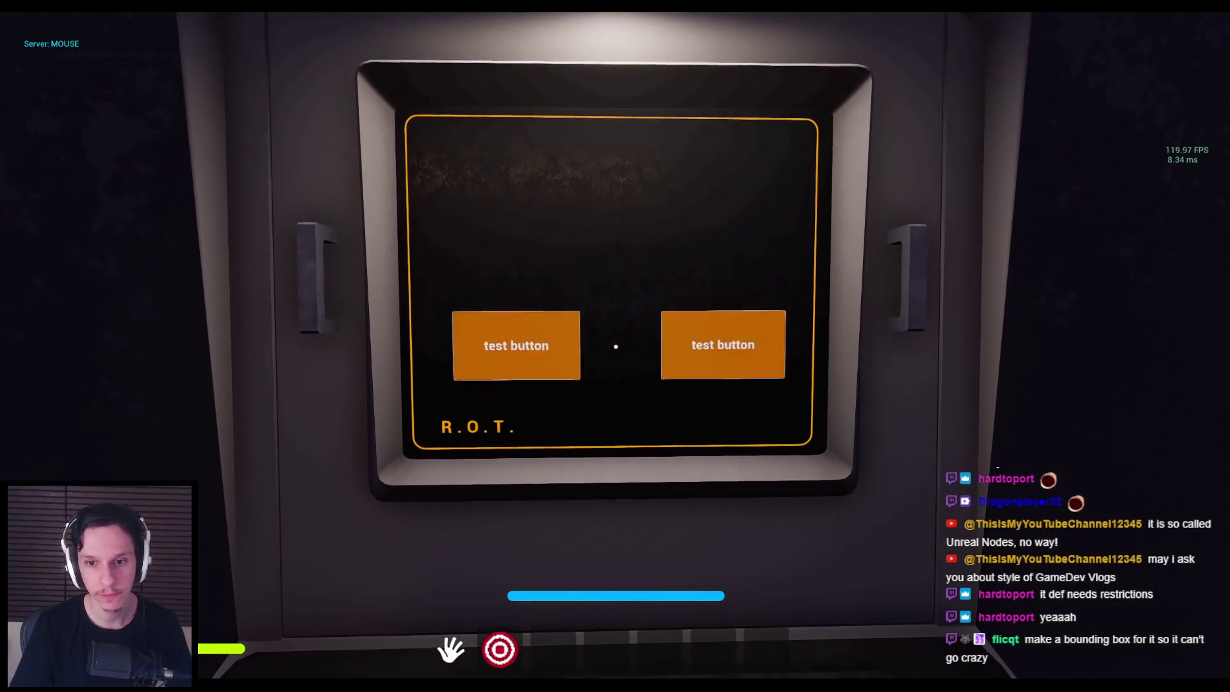
Step: Drag across the terminal screen in play to slide the buttons, then return to the TaskStatus graph
drag(616, 347, 616, 346)
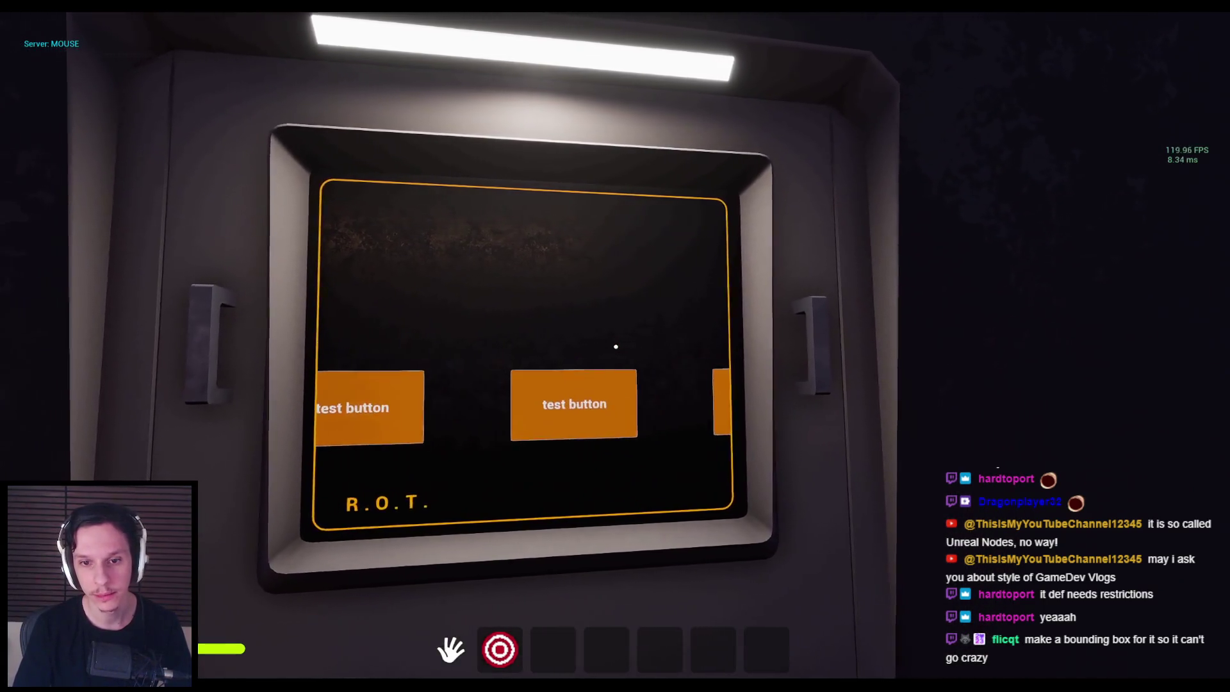
key(Escape)
mouse_move(448, 676)
click(467, 640)
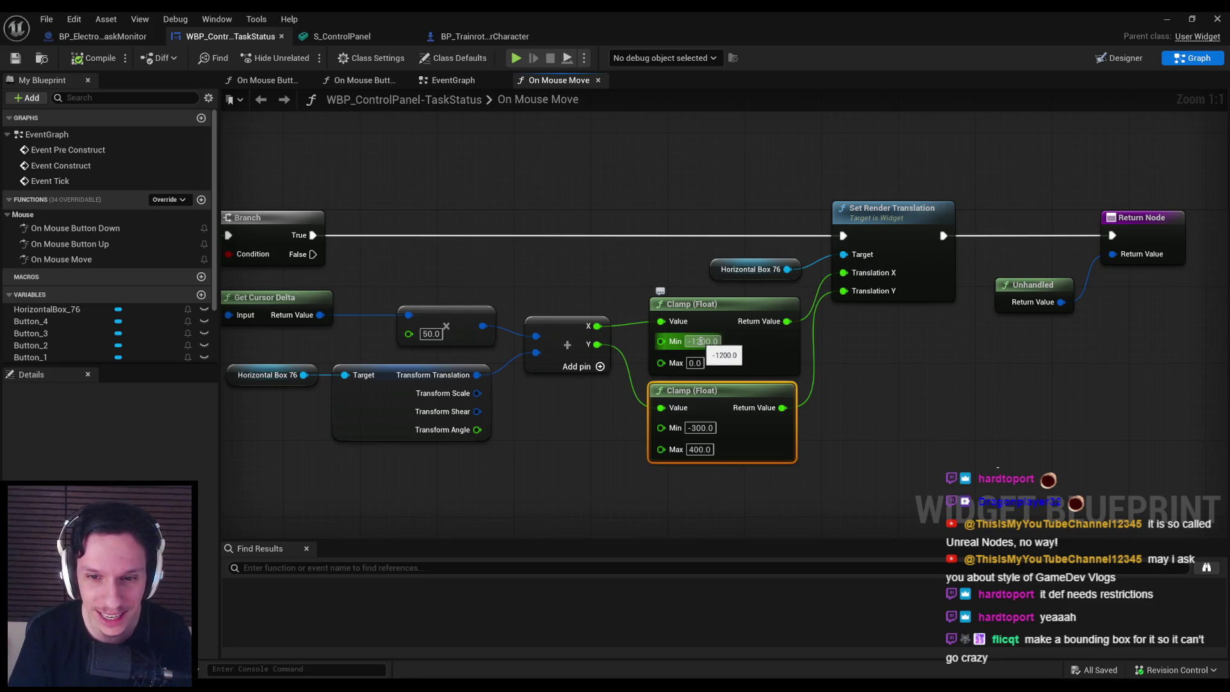
Step: Compile, then add a HorizontalBox_76 getter with Get Desired Size split into X and Y
click(82, 60)
scroll(580, 422, down, 1)
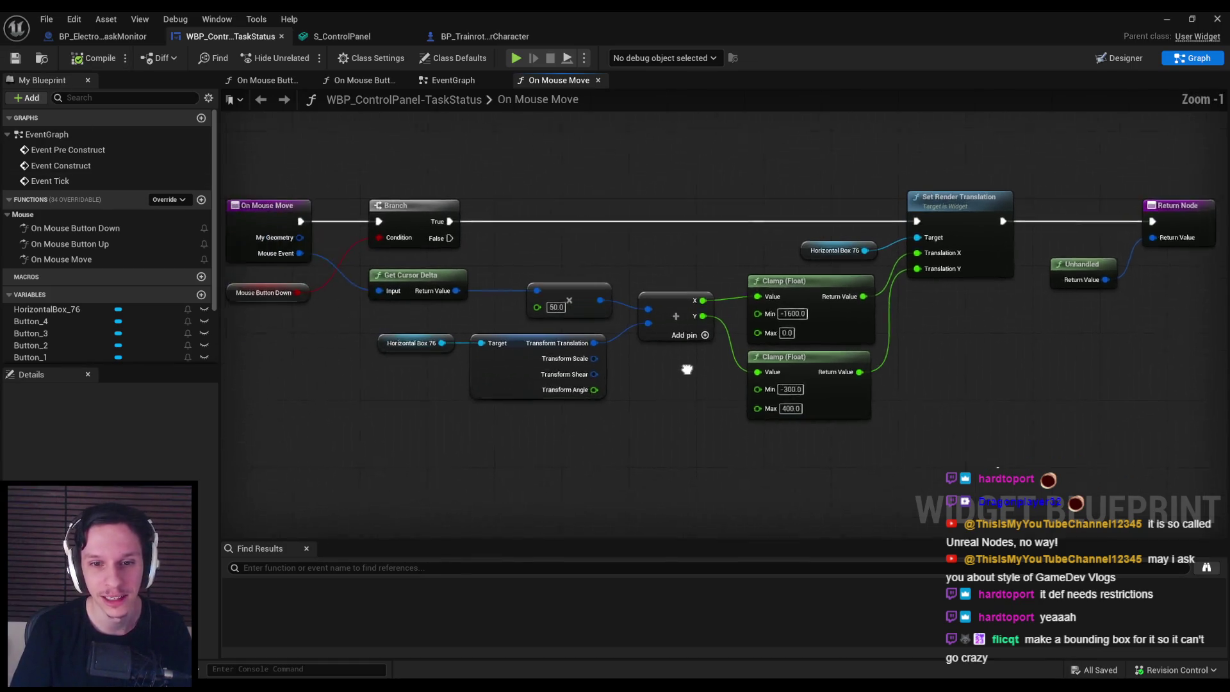
mouse_move(46, 310)
mouse_down()
mouse_move(589, 463)
mouse_move(640, 457)
mouse_up()
click(620, 475)
text(size)
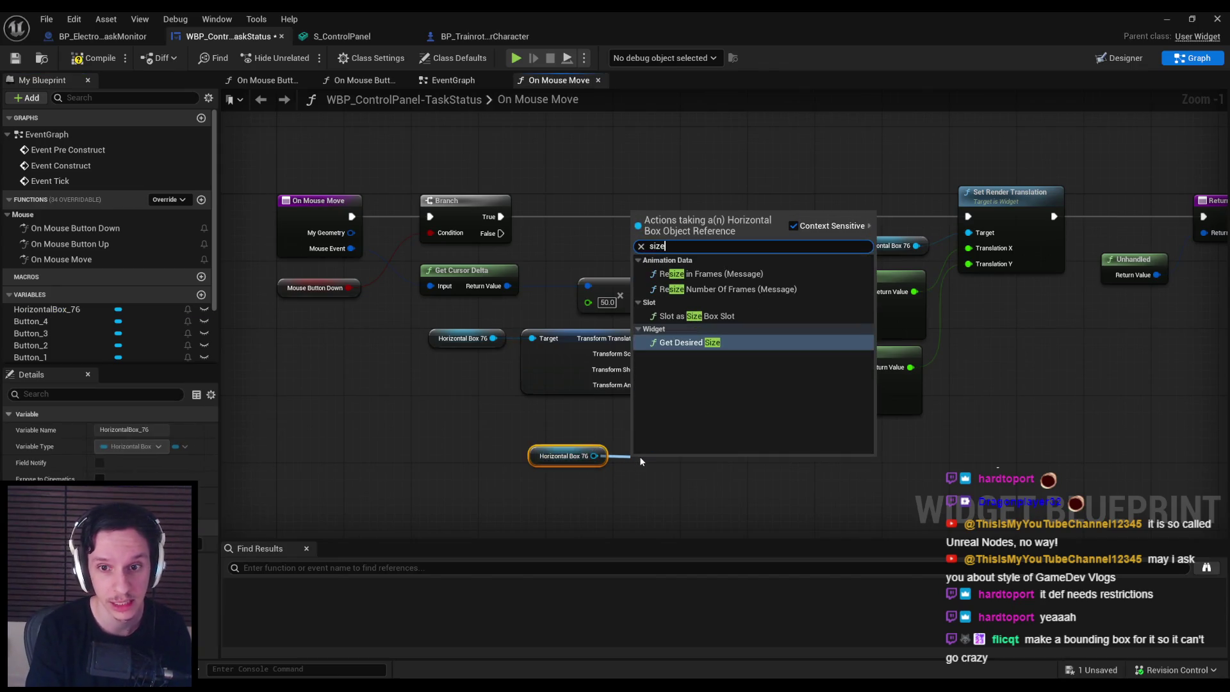
key(Return)
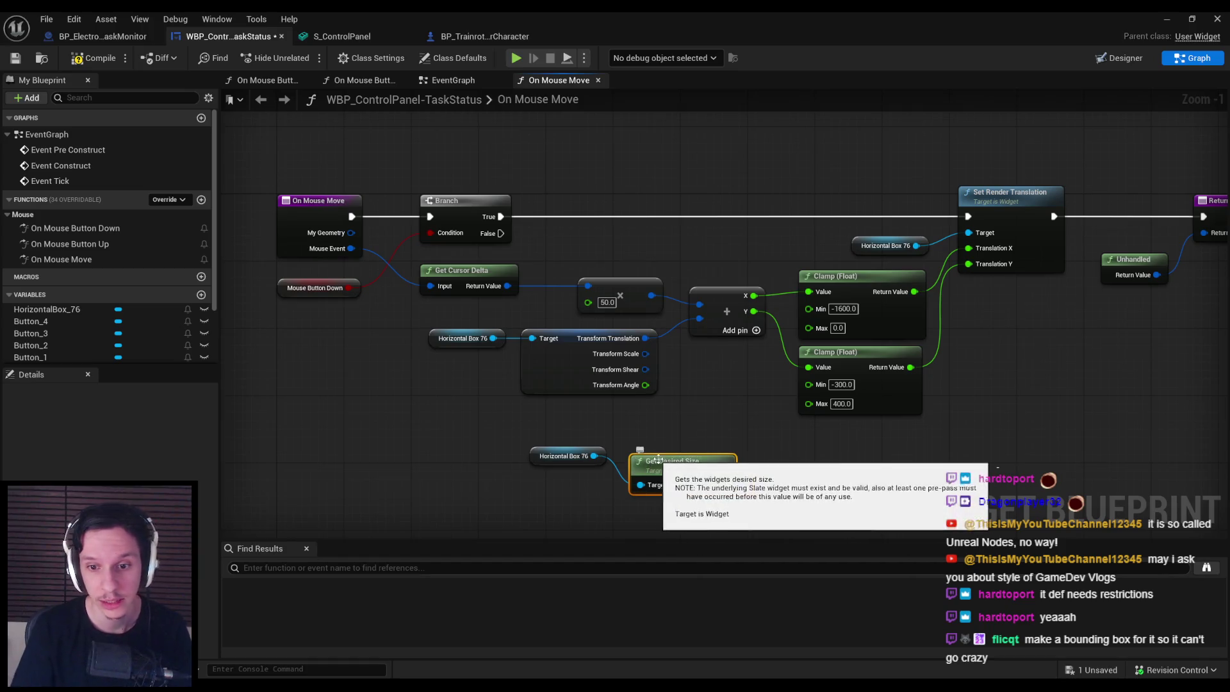
right_click(724, 465)
click(753, 526)
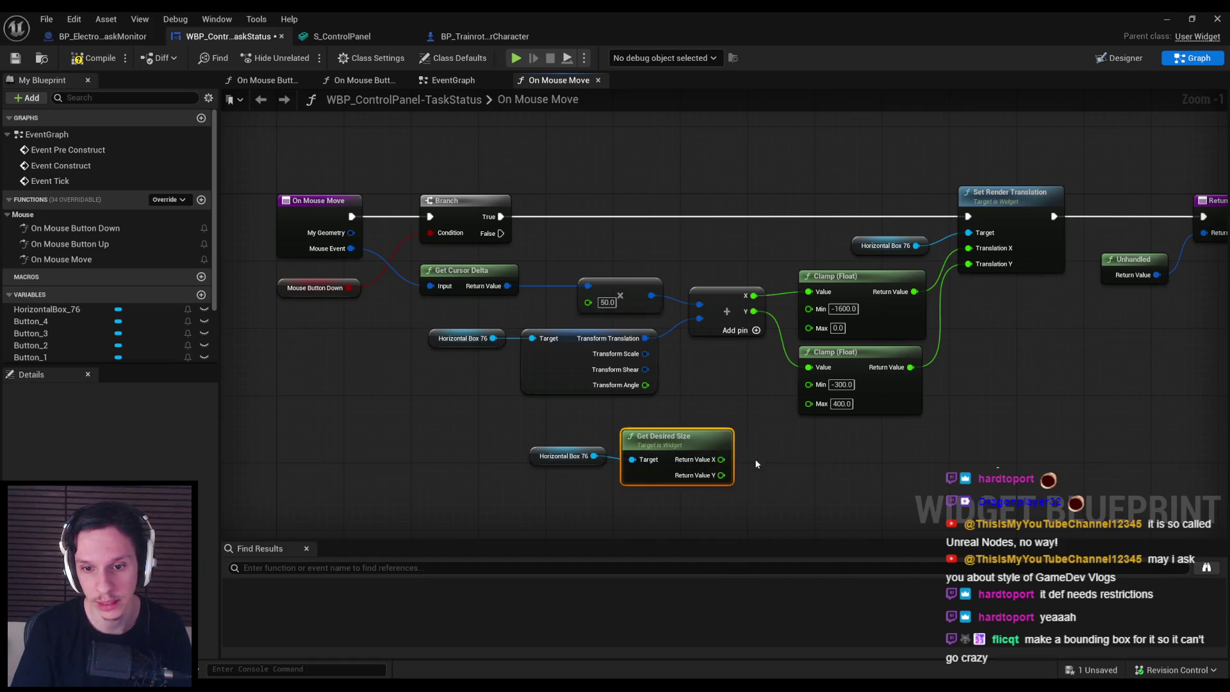
Step: Multiply the desired size X by -1 and wire the result into the horizontal clamp's Min
drag(721, 459, 810, 320)
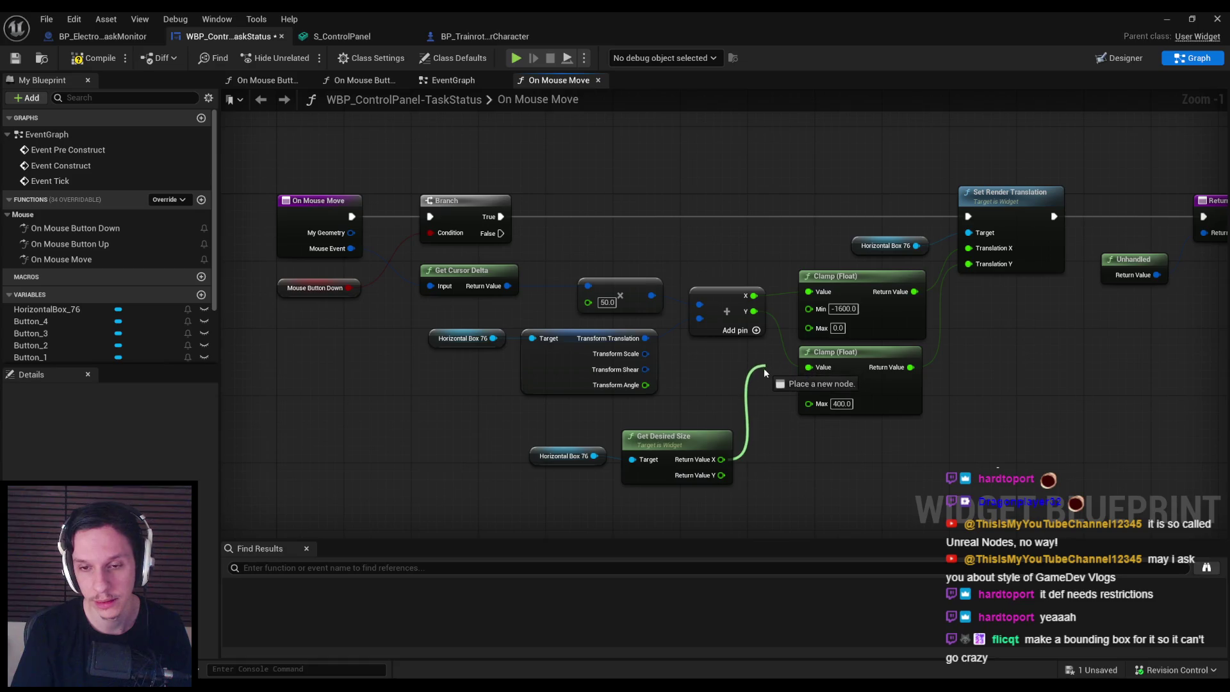
drag(758, 383, 709, 383)
click(677, 461)
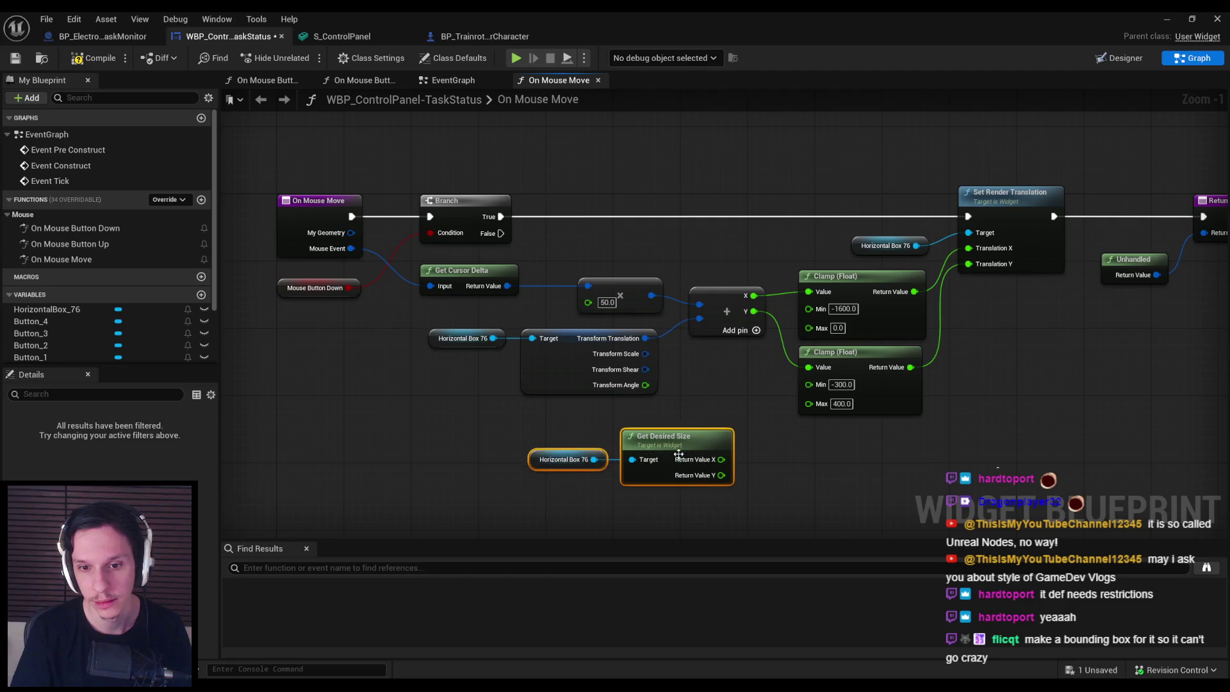
click(705, 449)
drag(679, 459, 724, 461)
text(*)
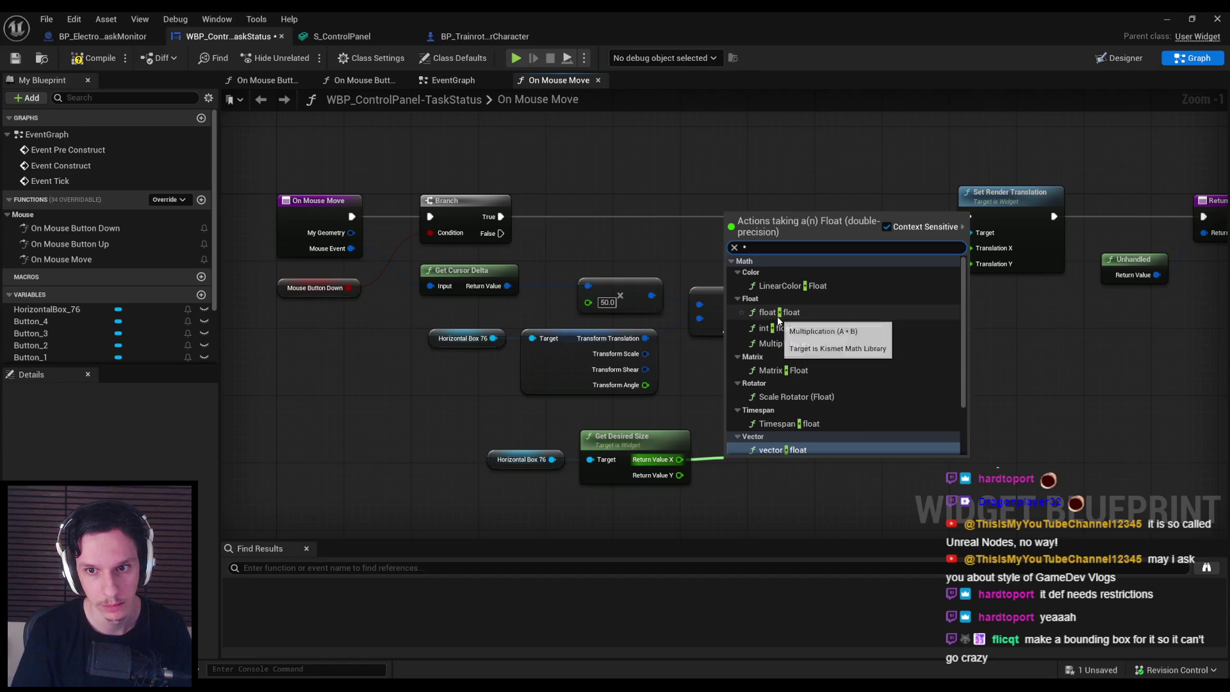
click(778, 312)
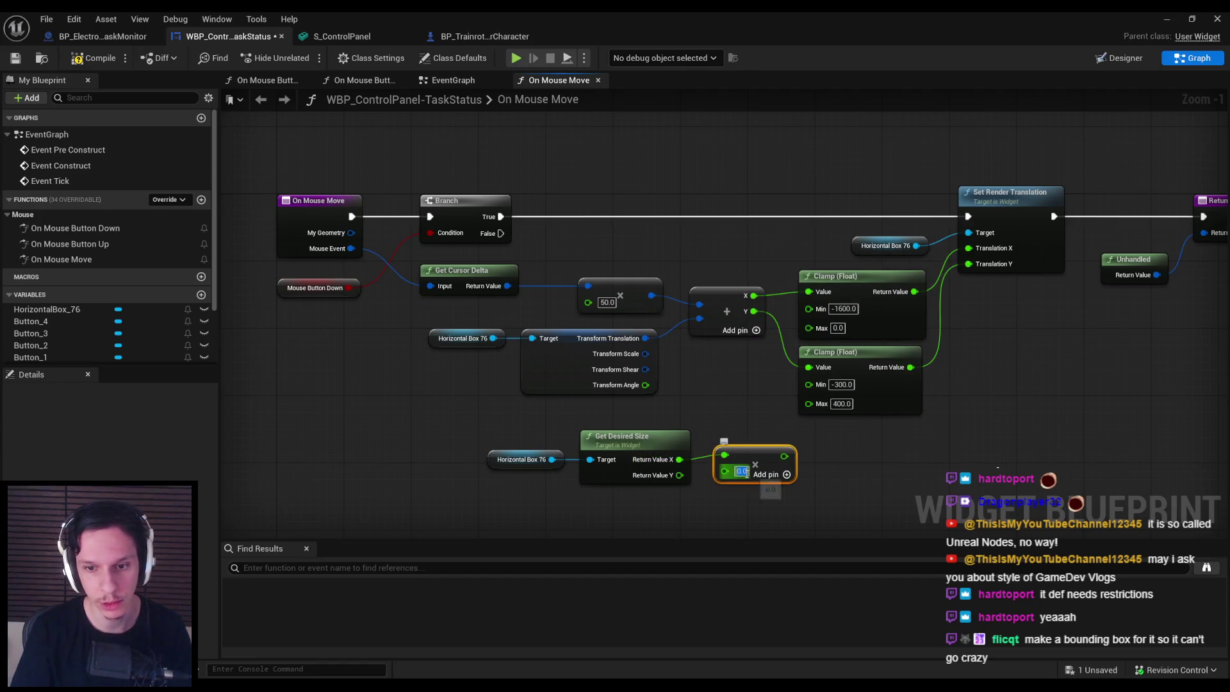
drag(820, 493, 480, 416)
drag(782, 437, 724, 434)
drag(812, 290, 811, 290)
key(alt+Tab)
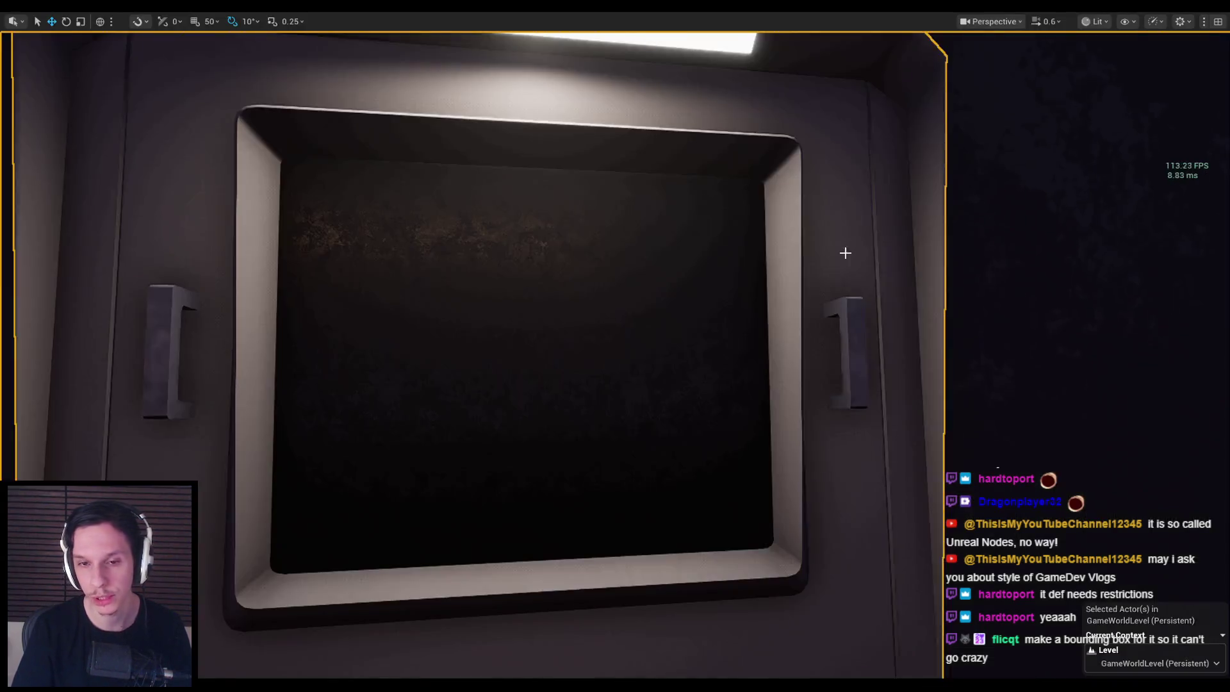
Step: Play-test at the terminal, note its screen shows no test buttons, then return to WBP_ControlPanel's graph
key(f)
key(alt+p)
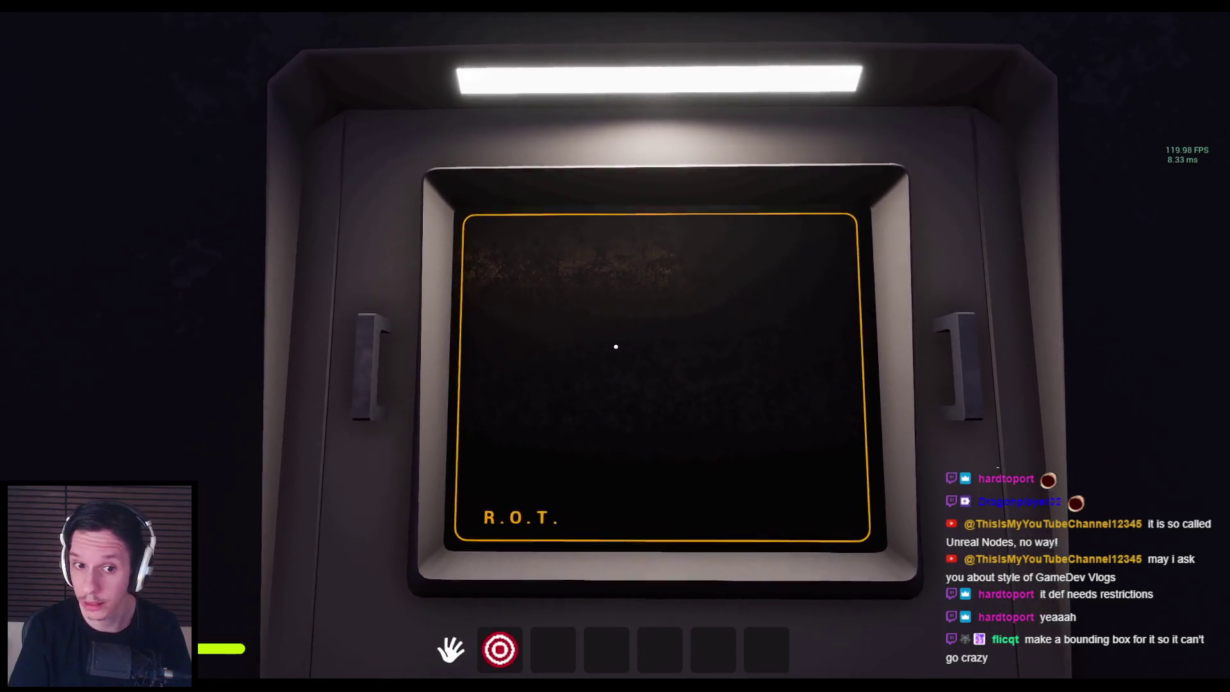
key(Escape)
click(474, 634)
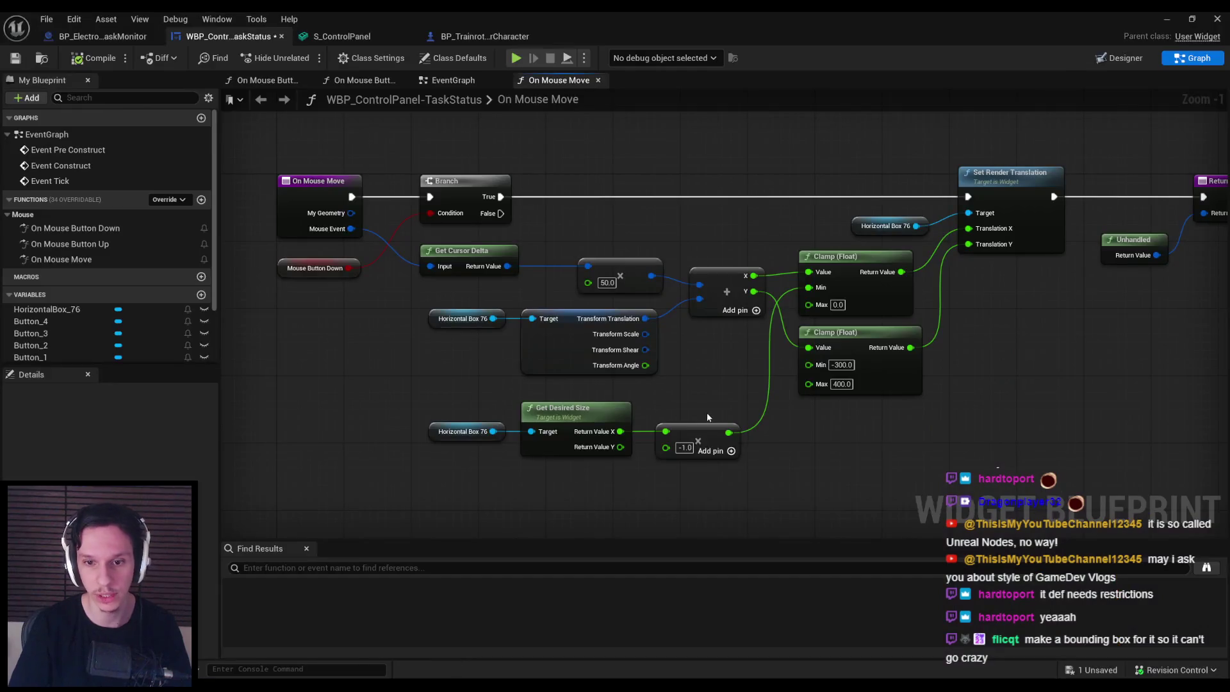
Step: Add 200 to the negated width with a float add node and wire it into Clamp Min
drag(459, 423, 459, 423)
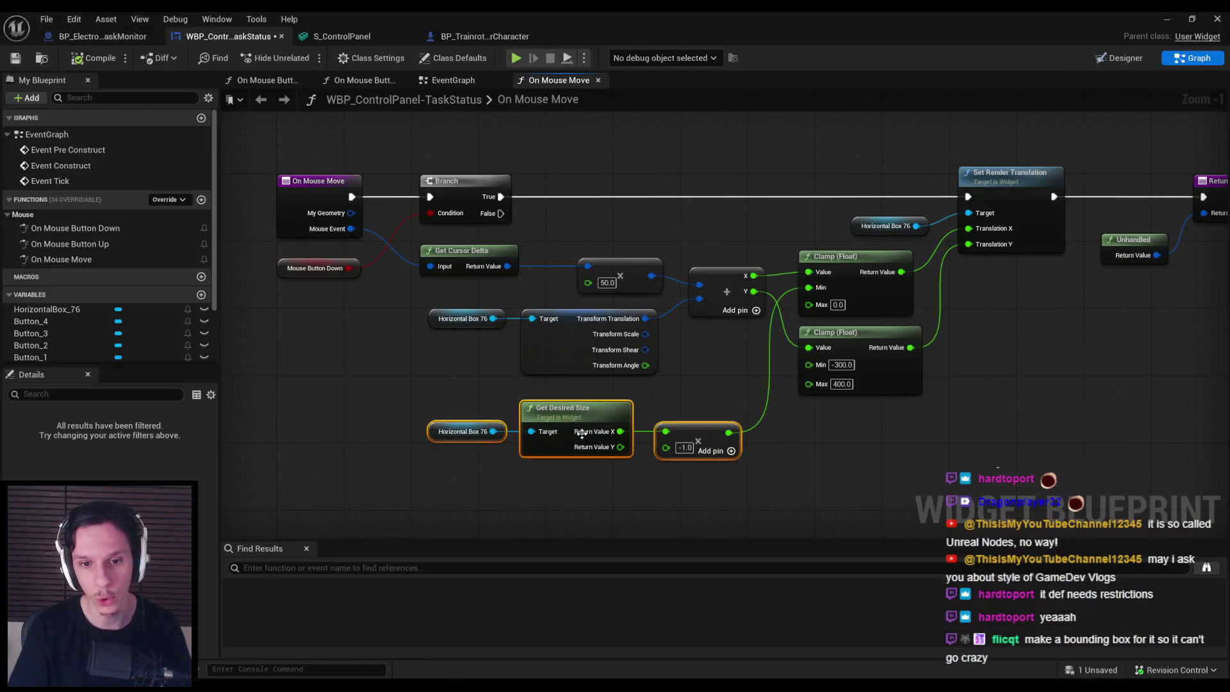
mouse_move(709, 447)
mouse_down()
mouse_move(649, 450)
mouse_move(685, 441)
mouse_up()
click(690, 452)
text(+)
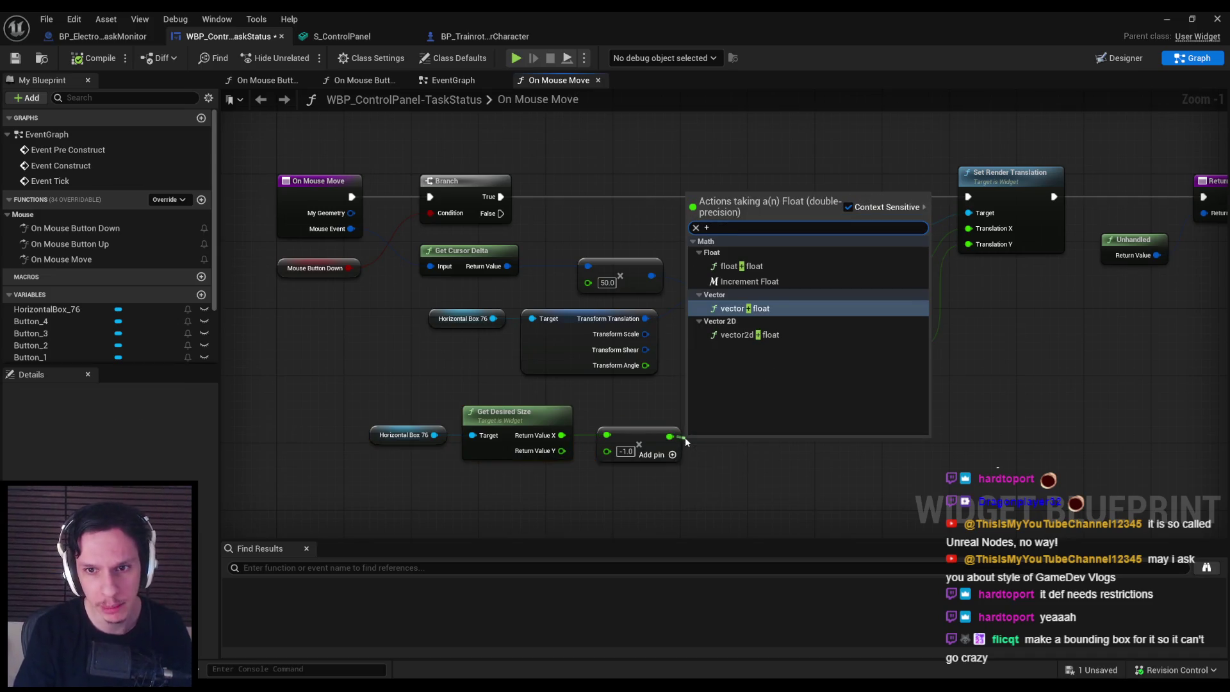
key(Return)
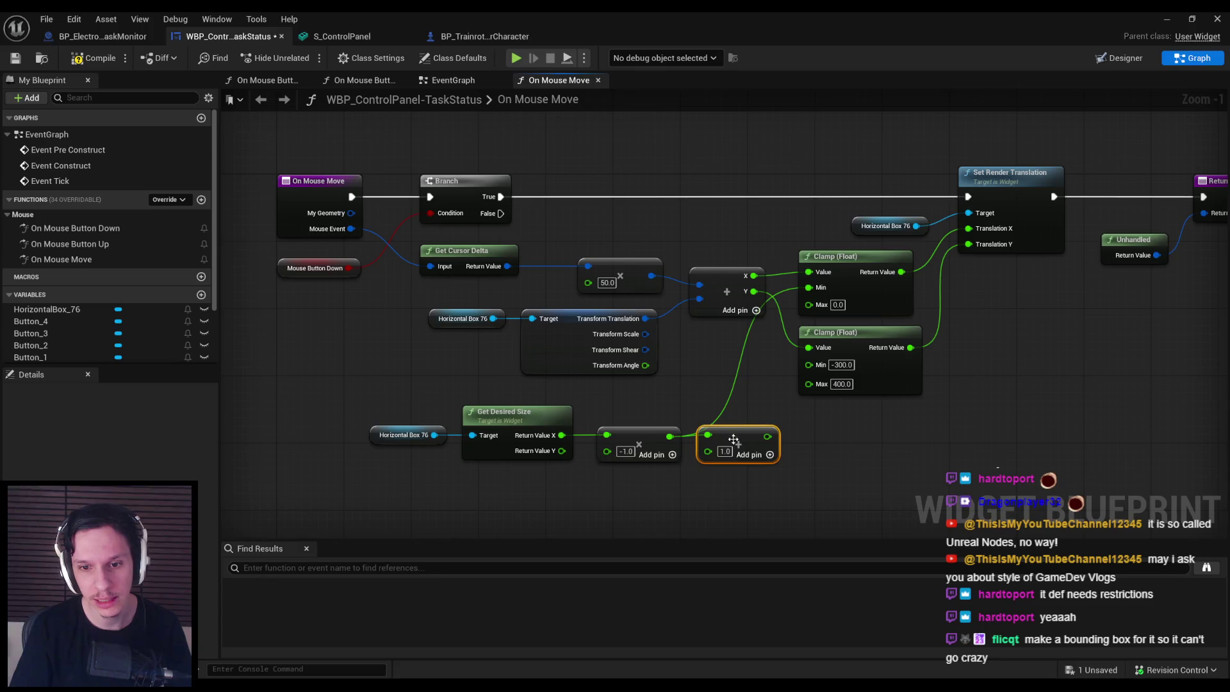
click(724, 451)
text(200)
key(Return)
drag(774, 437, 810, 288)
Step: Tidy the bottom-row nodes, compile the widget blueprint, and start a play session
drag(790, 498, 354, 402)
drag(765, 439, 748, 438)
click(746, 386)
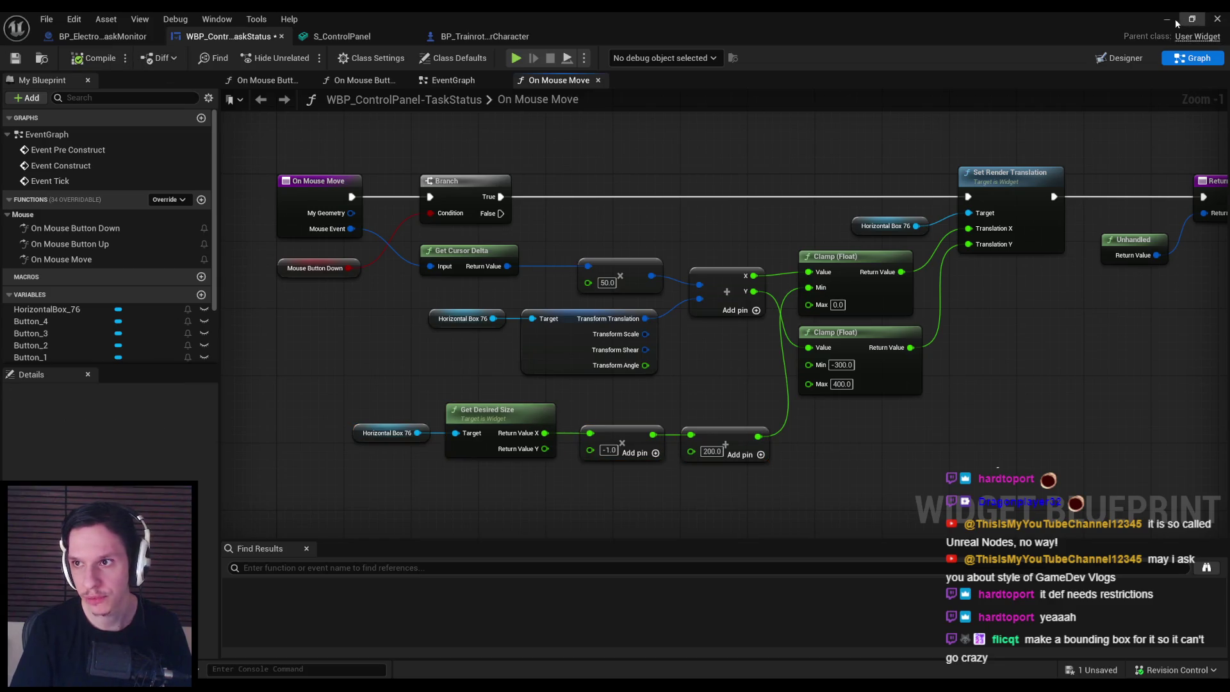
click(1178, 23)
key(alt+p)
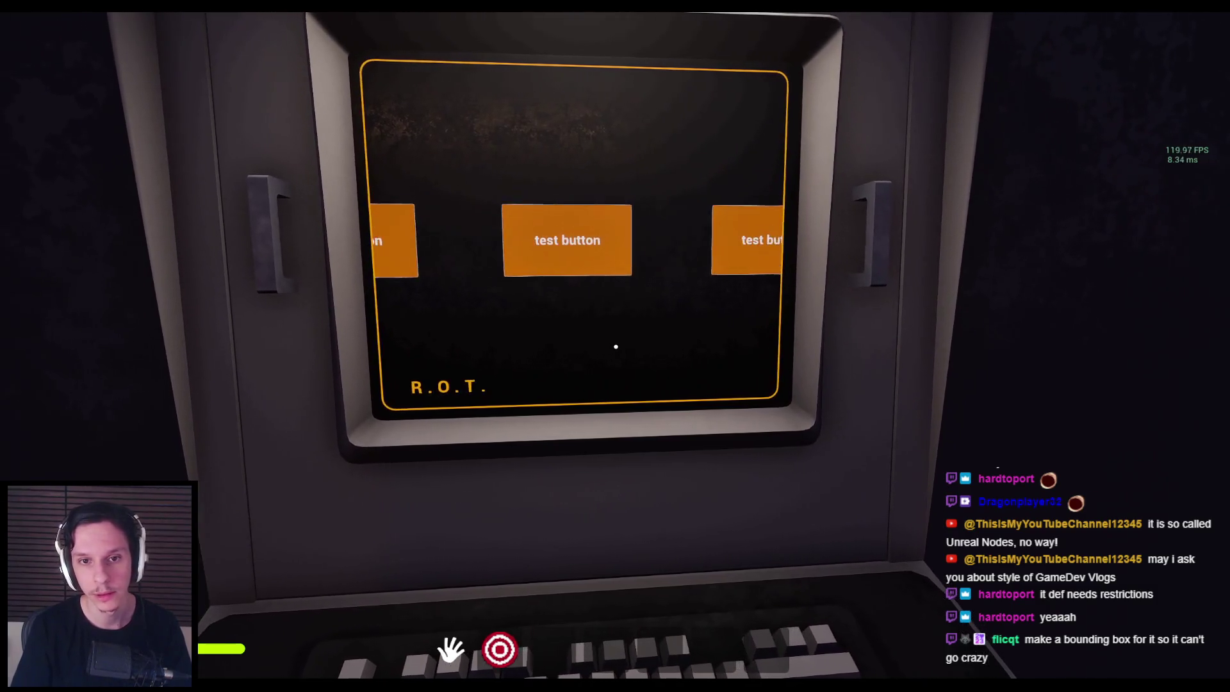
Step: Briefly bring up the widget blueprint graph, then return to the running game
key(Escape)
mouse_move(441, 649)
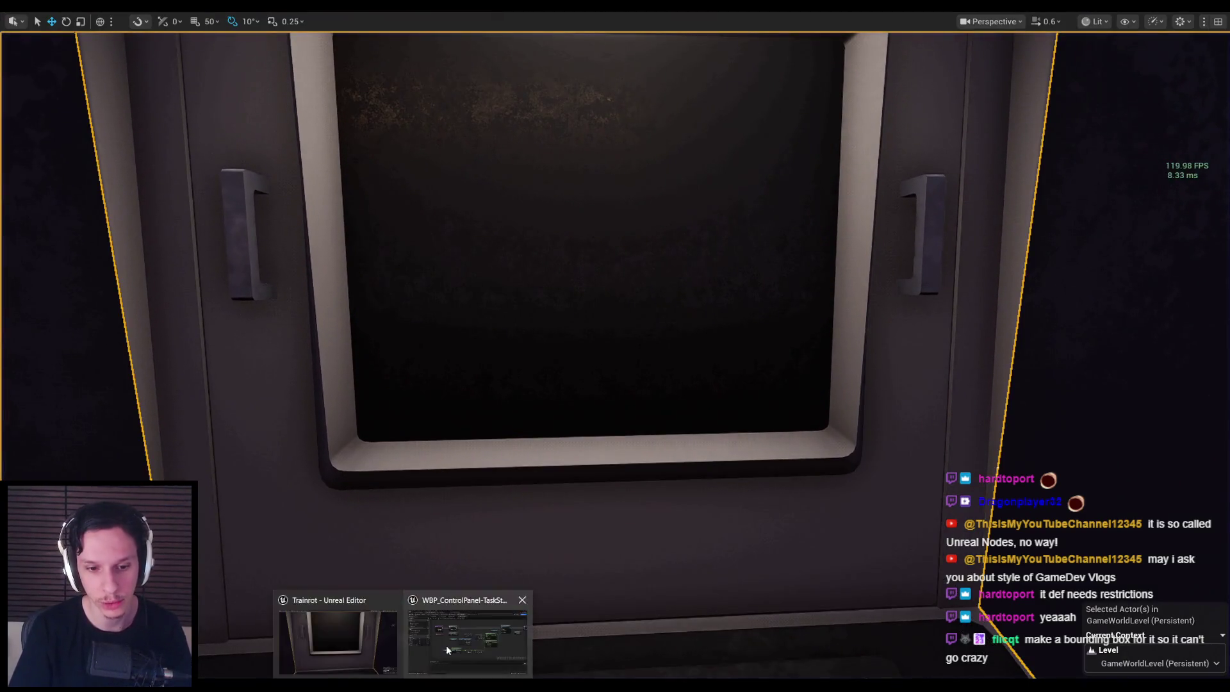
click(487, 634)
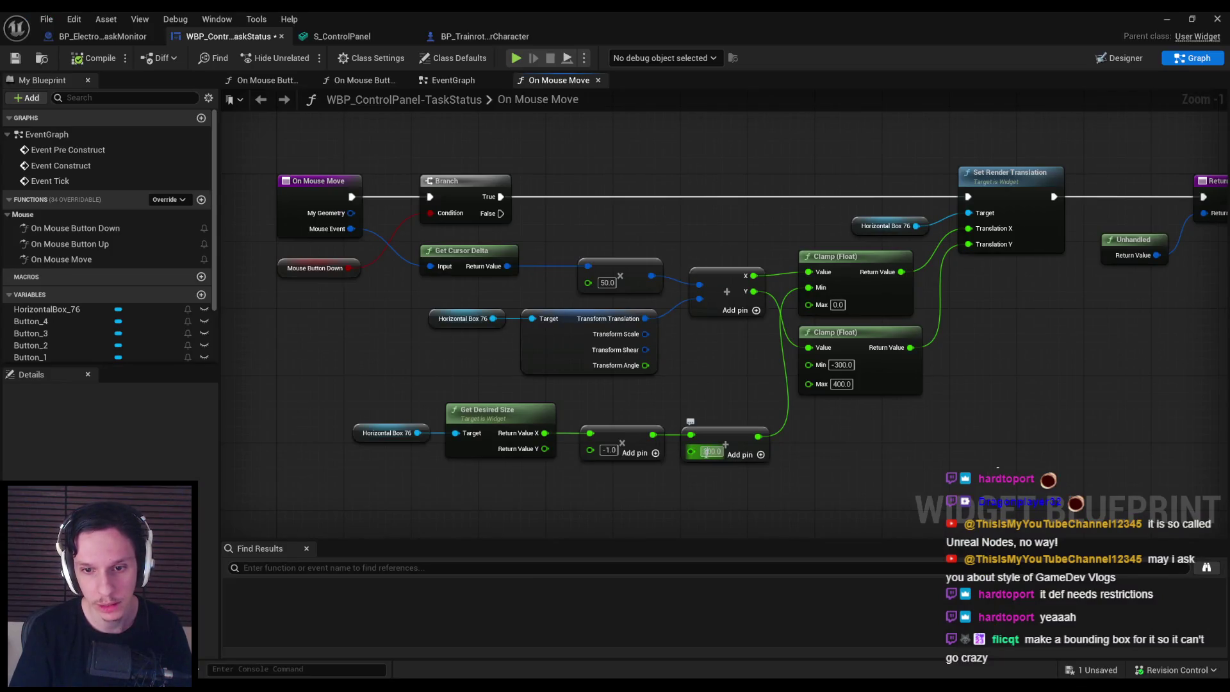
click(1170, 15)
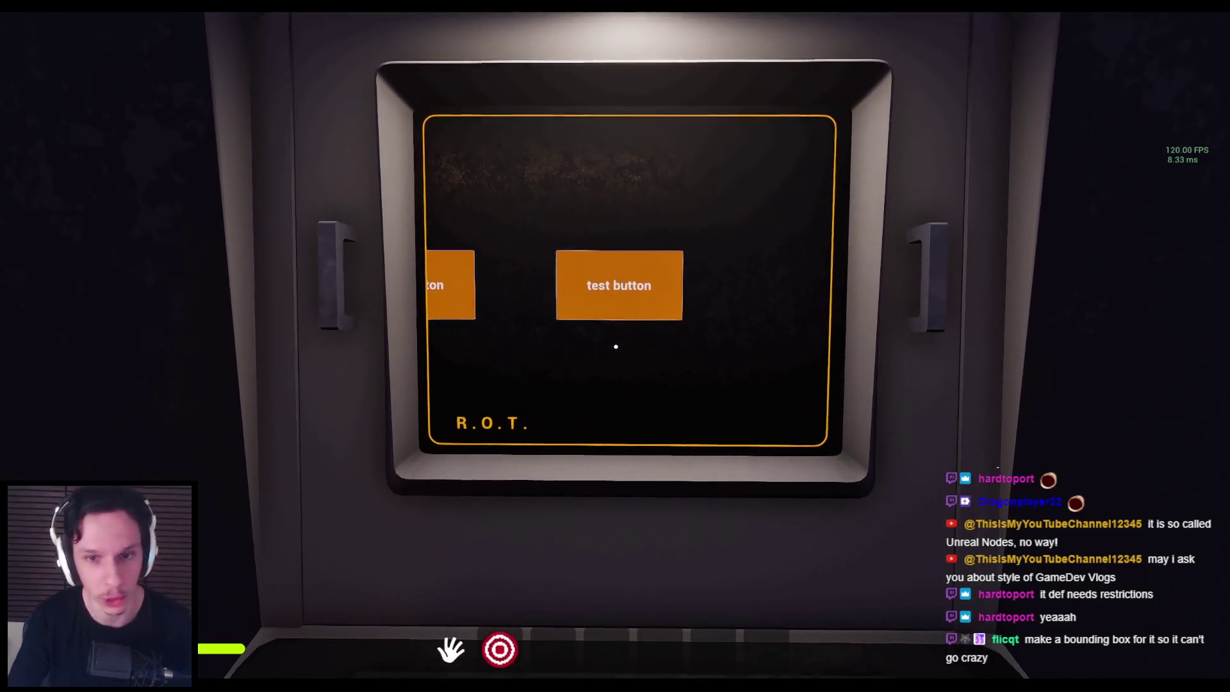
Step: Drag the terminal's test buttons sideways to check clamping, step away, and end the session
click(616, 347)
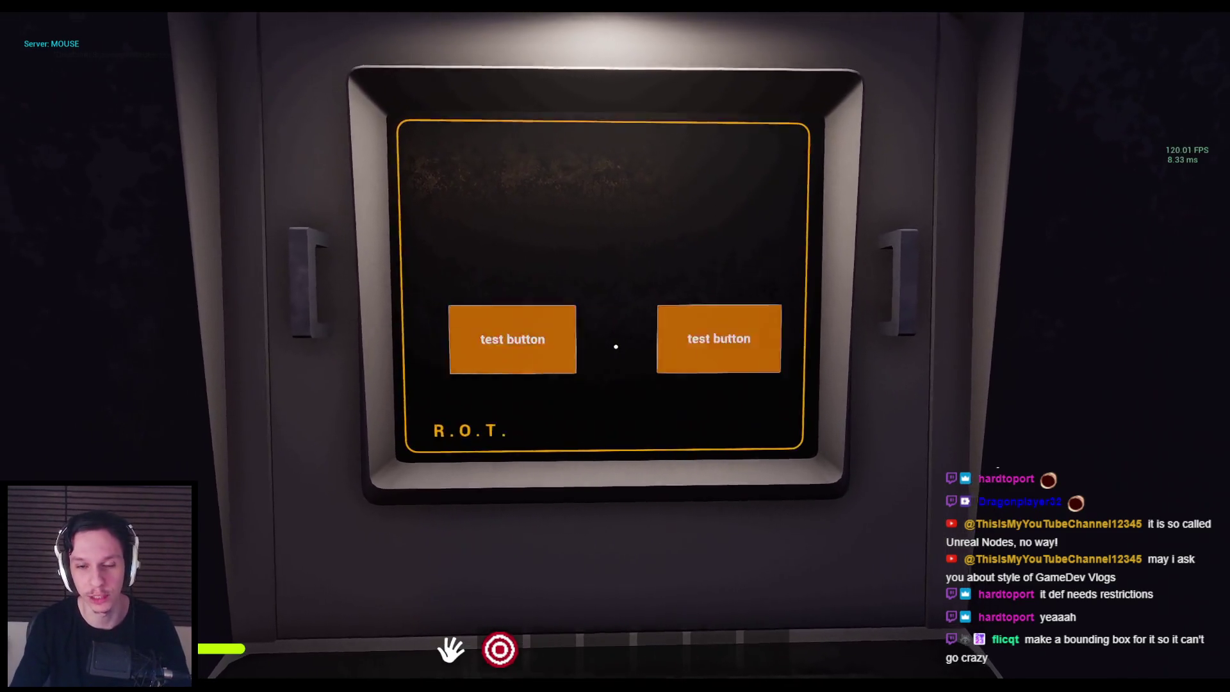
key(Escape)
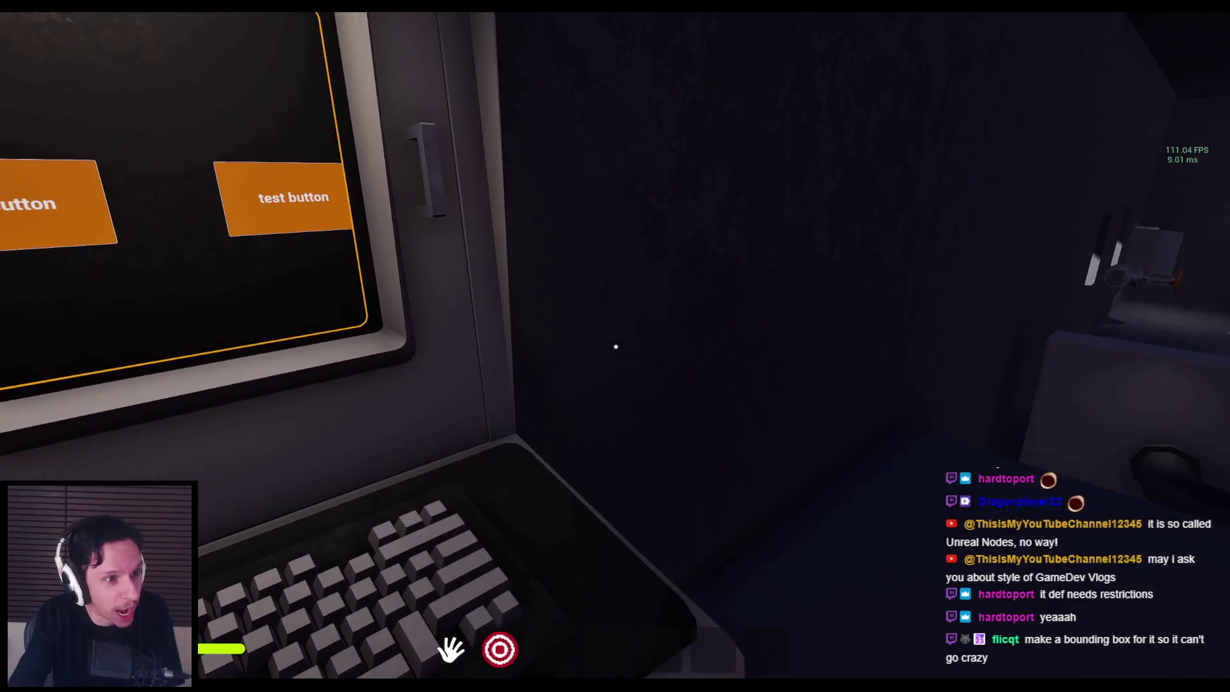
click(616, 347)
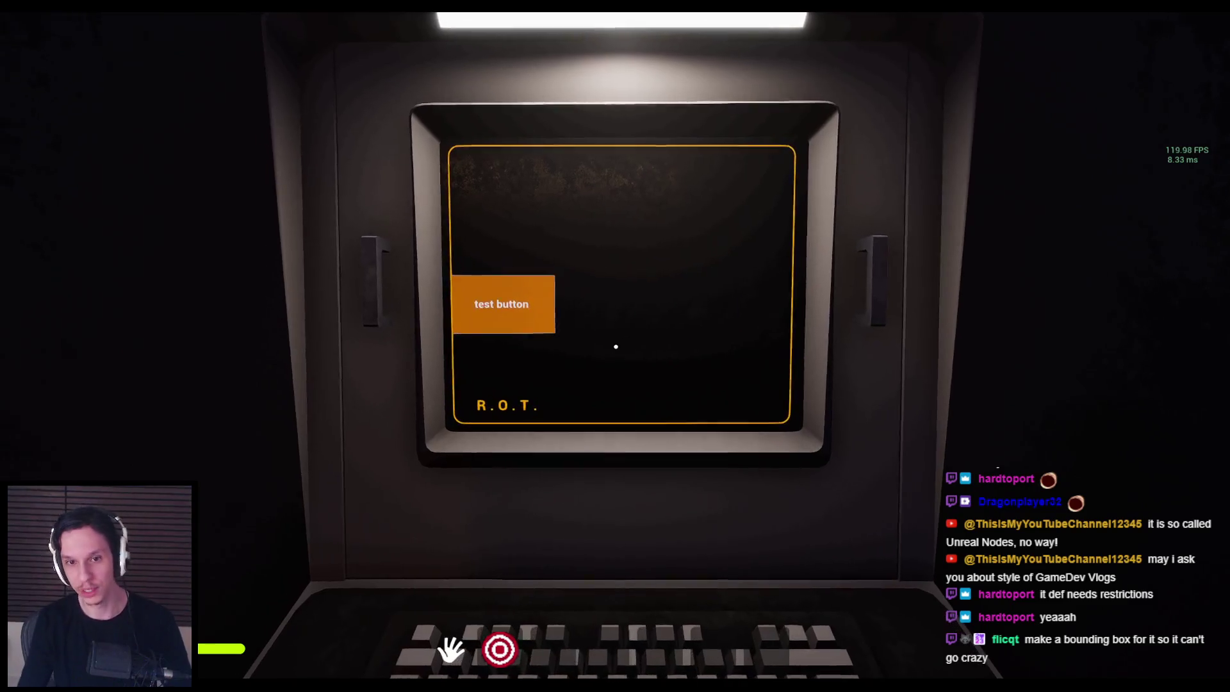
key(e)
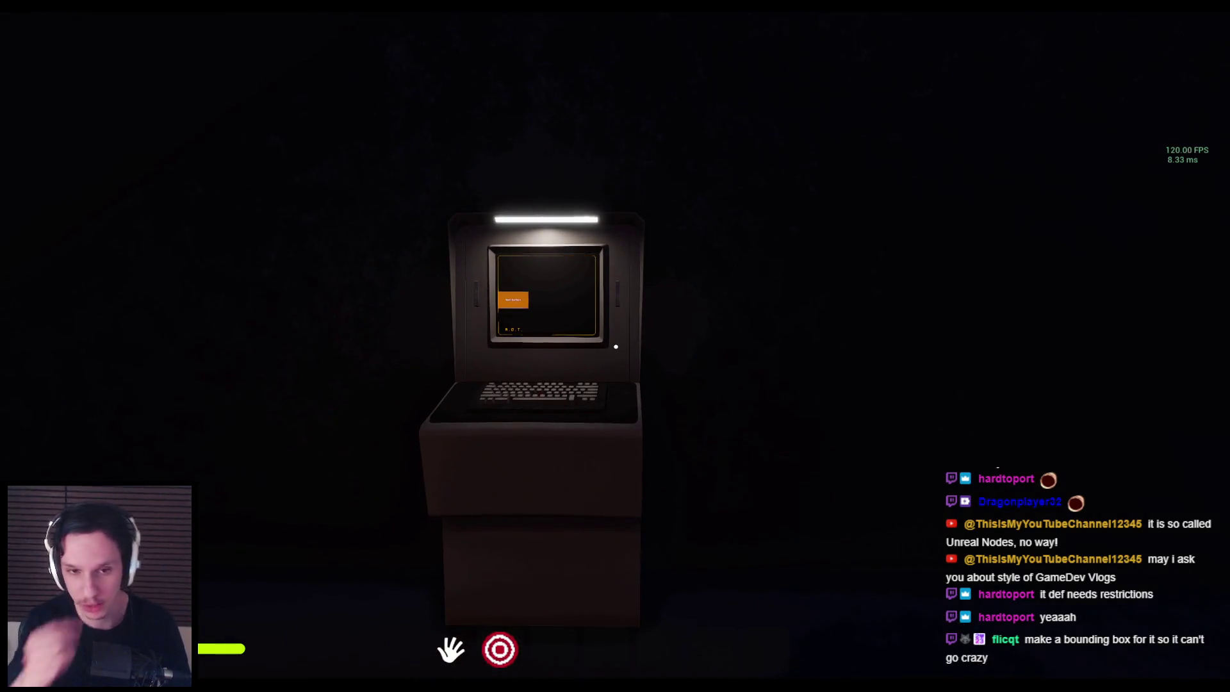
key(Escape)
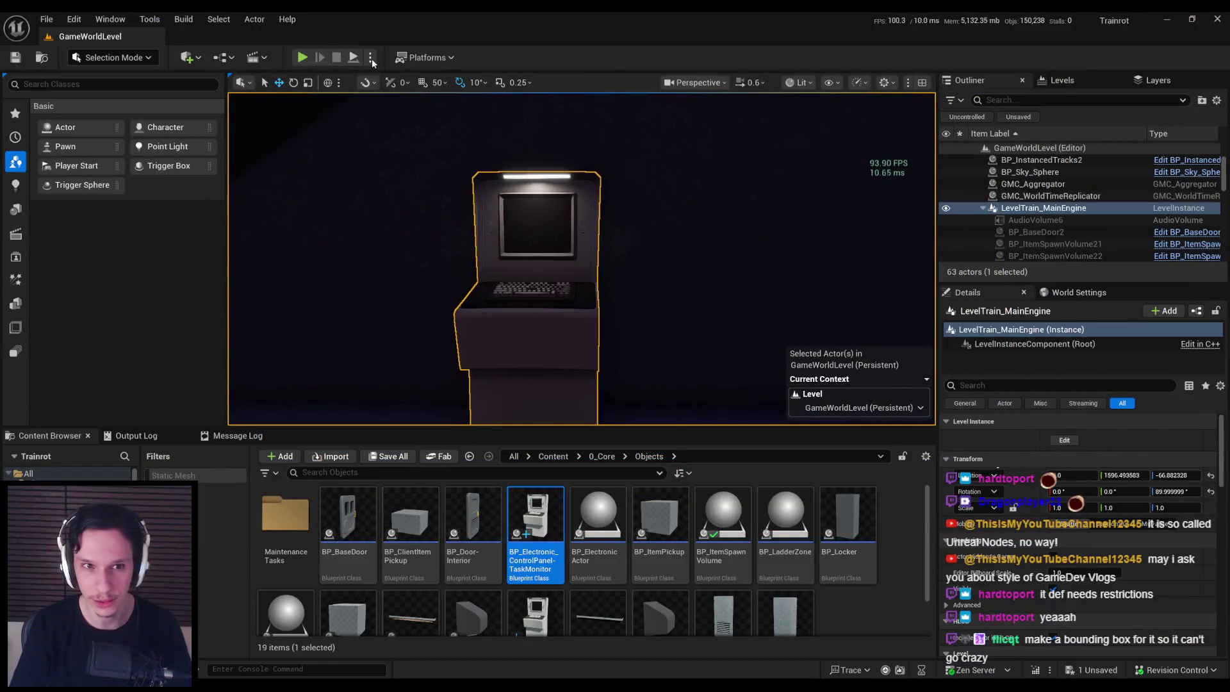
Step: Launch a play test with a server and two clients, focusing the server player on the terminal
click(371, 58)
click(429, 117)
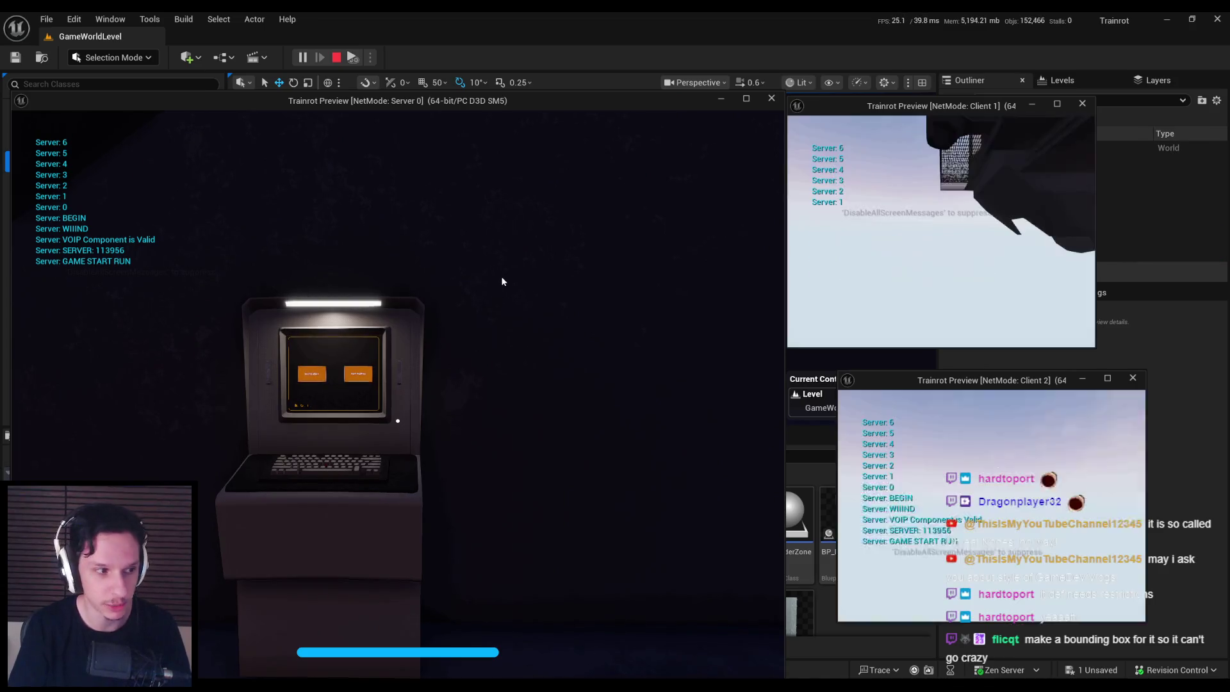
key(e)
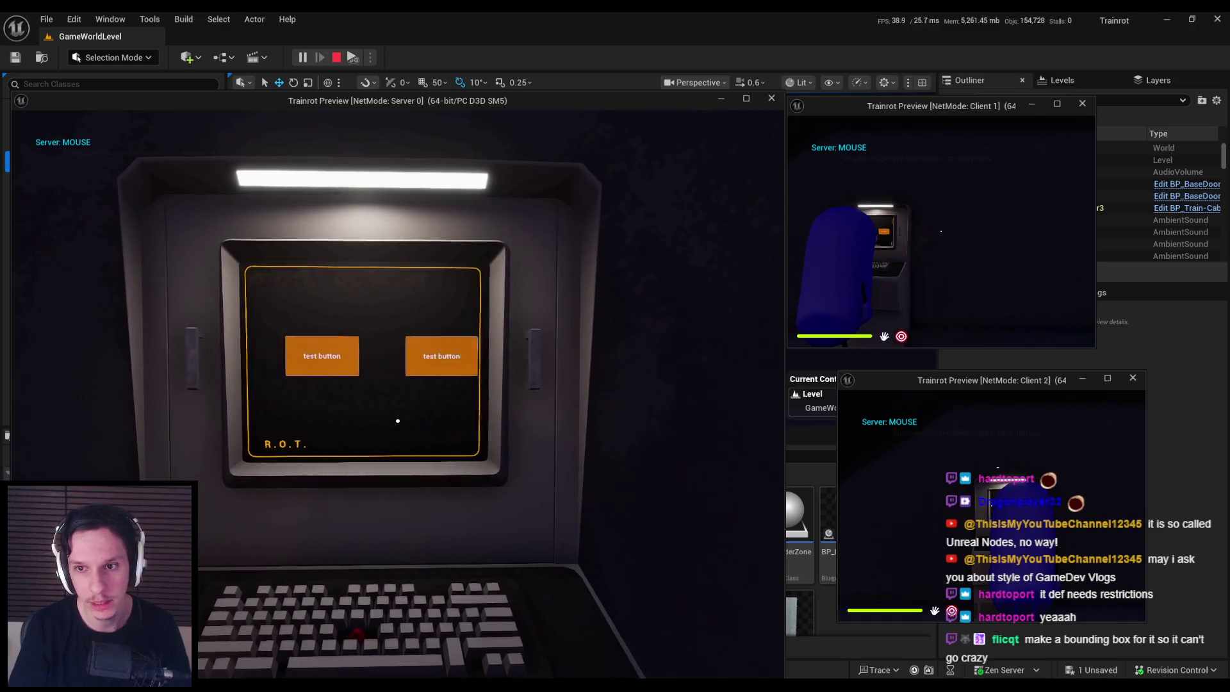
scroll(397, 421, down, 3)
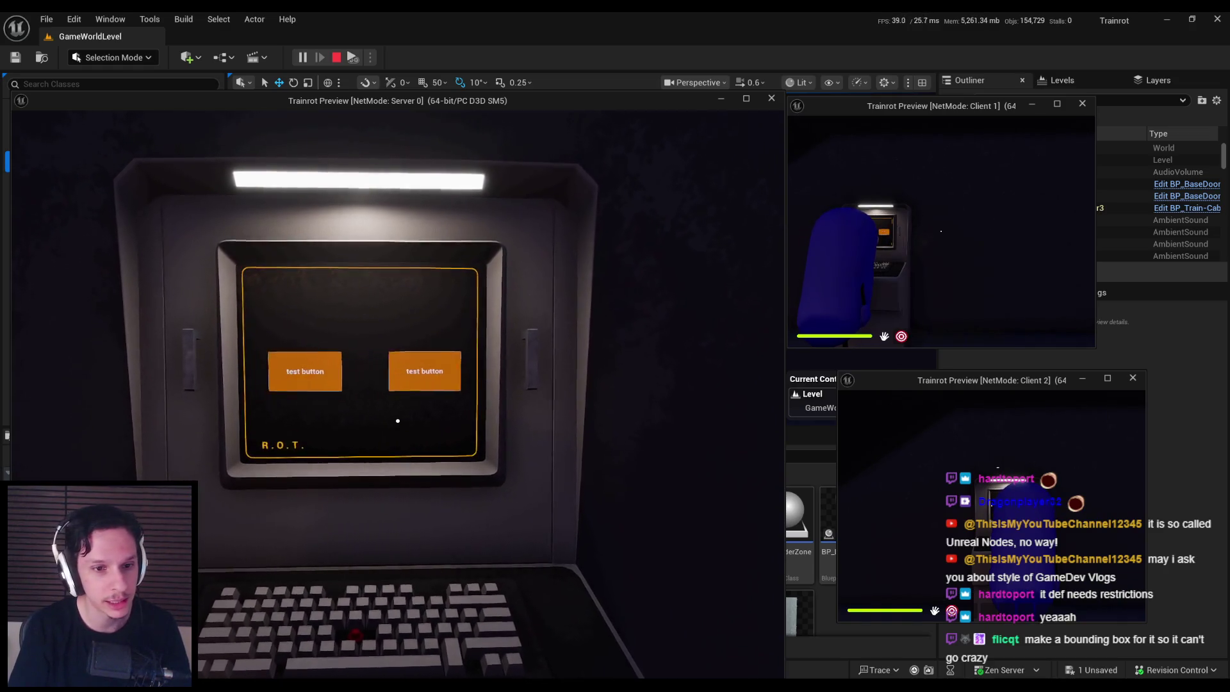
Step: Walk the server player back to the terminal and drag across its screen
key(s)
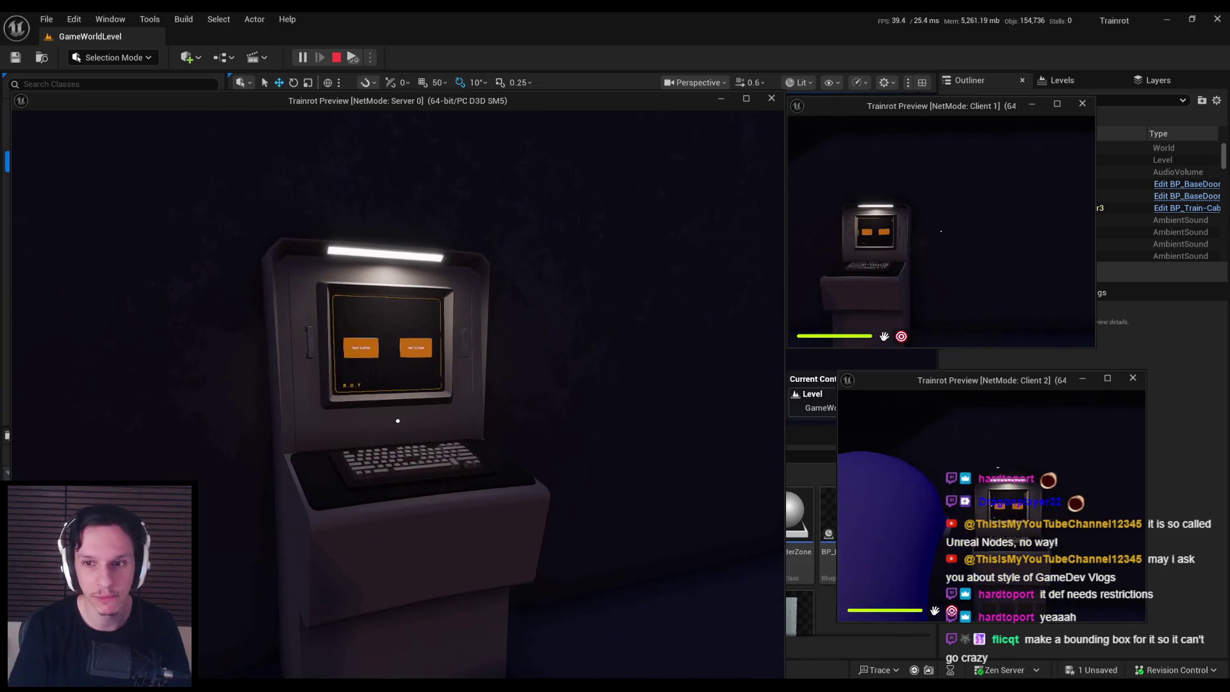
key(w)
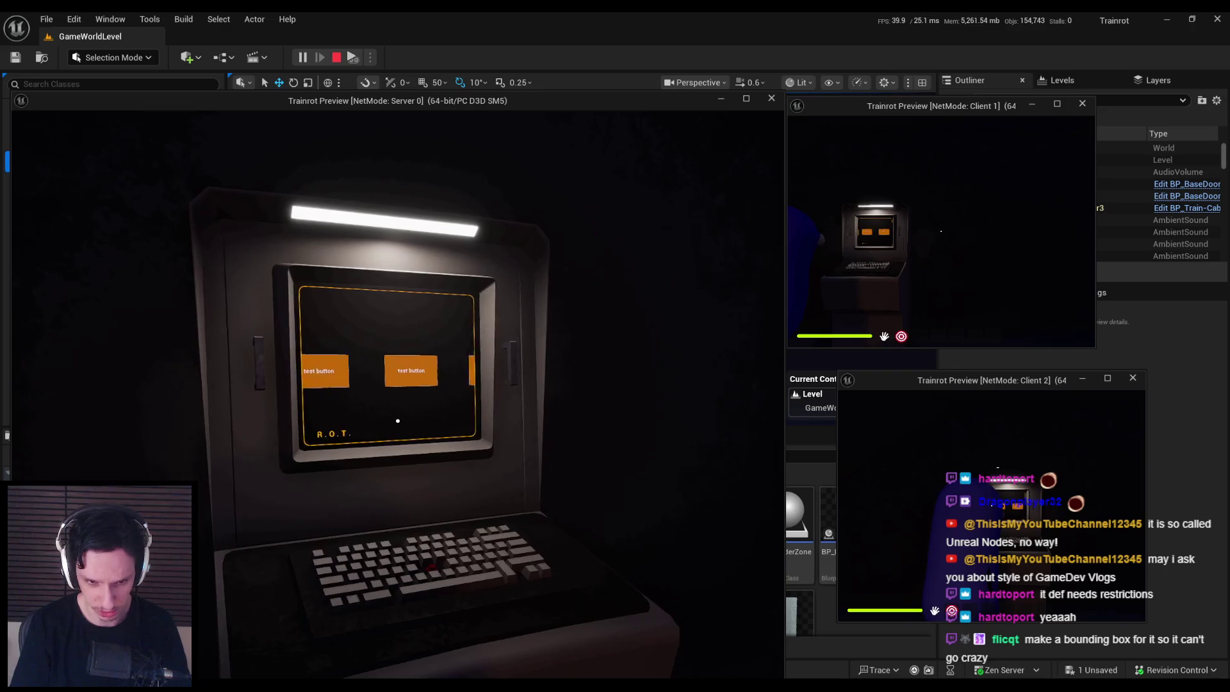
key(e)
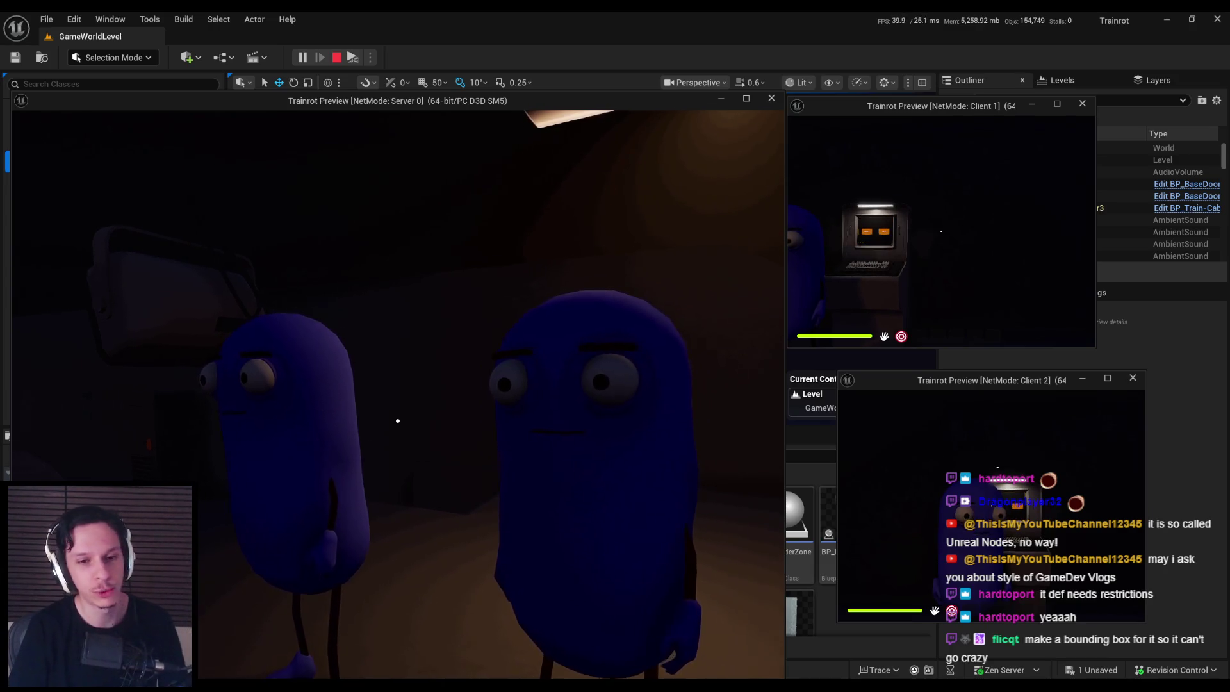
key(e)
click(397, 421)
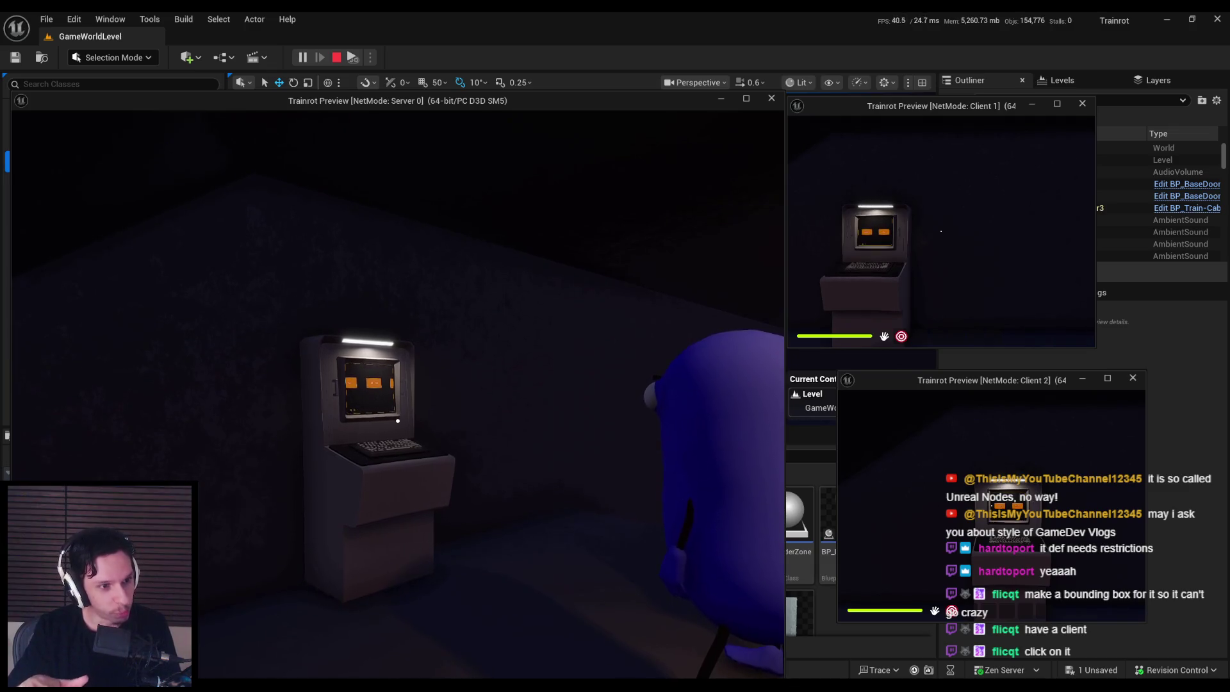
Step: Switch to Client 1, walk to the terminal, and try its sliding buttons
key(w)
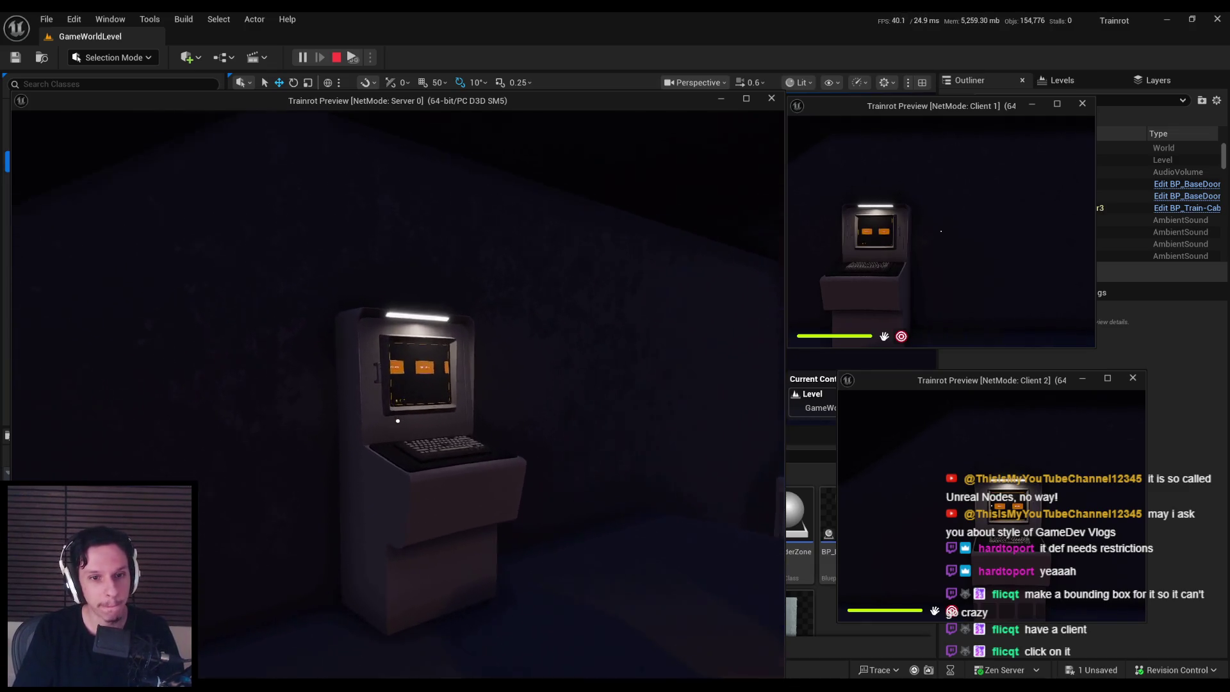
key(super)
click(948, 248)
key(w)
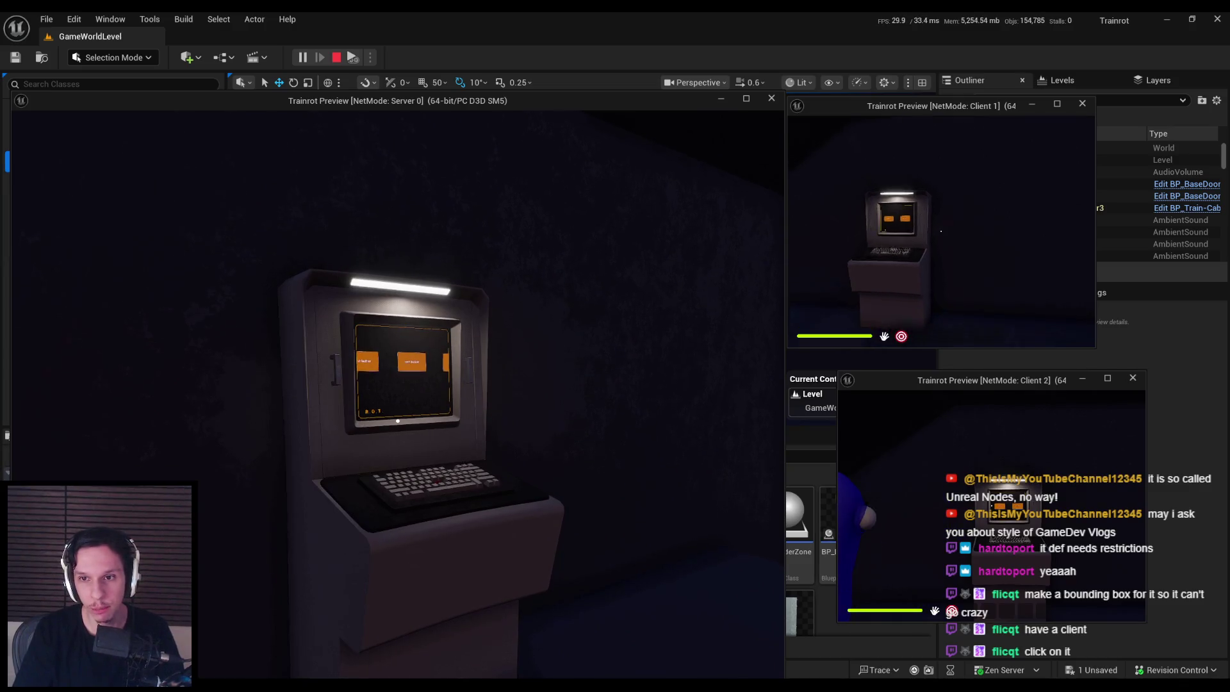
key(w)
click(942, 230)
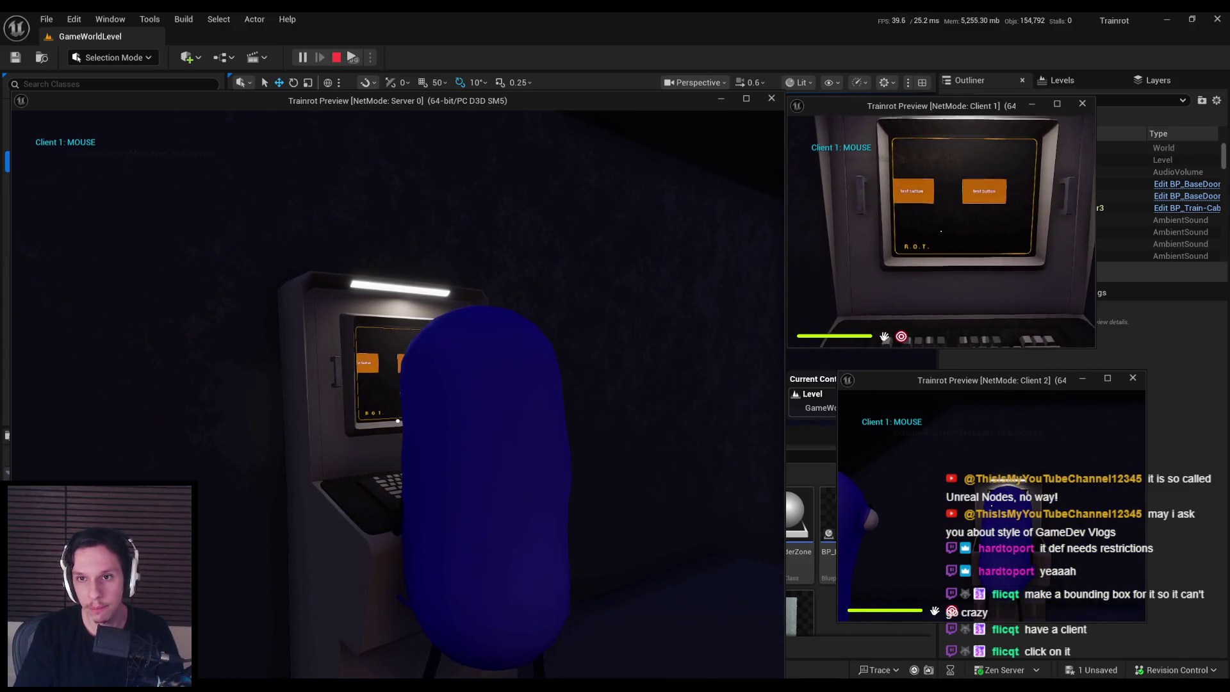
key(s)
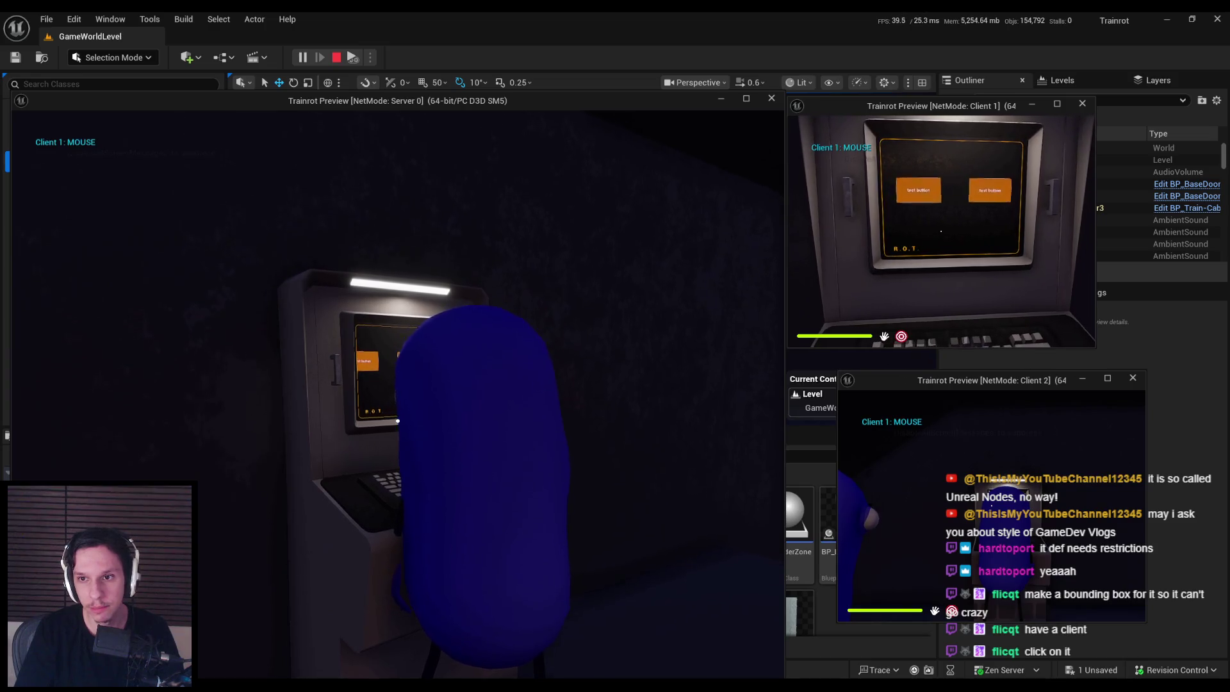
key(super)
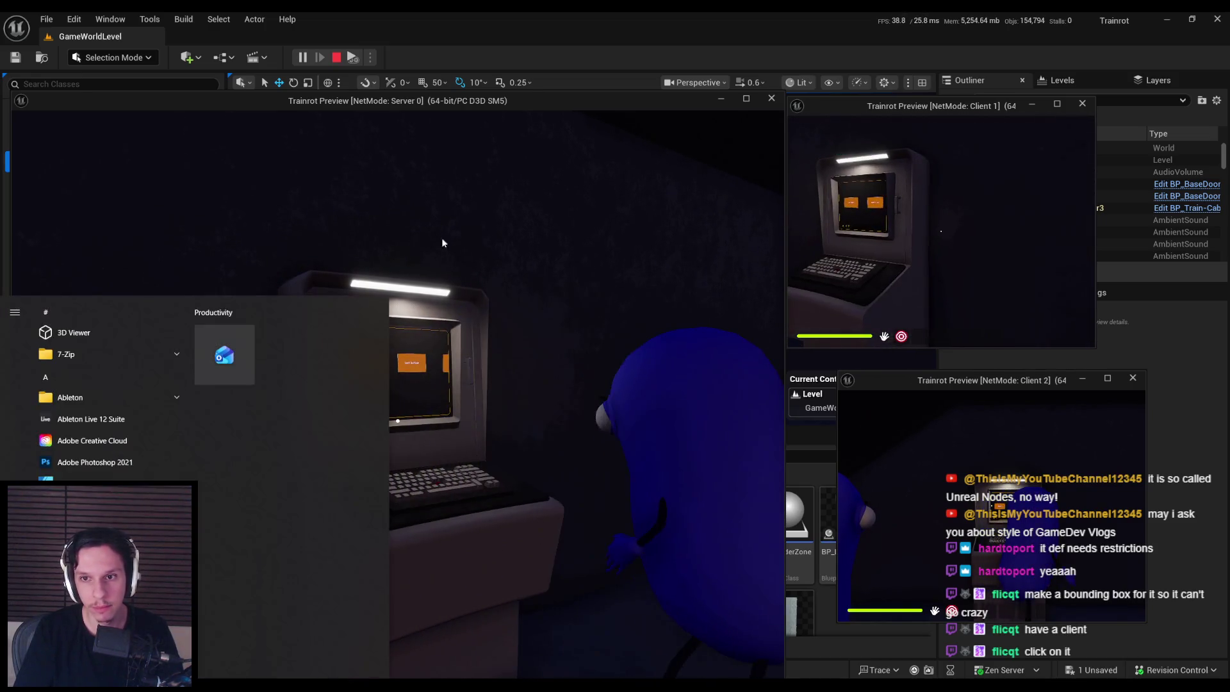
Step: Switch back to the server player, try the terminal buttons, then back away
click(460, 333)
key(w)
click(398, 421)
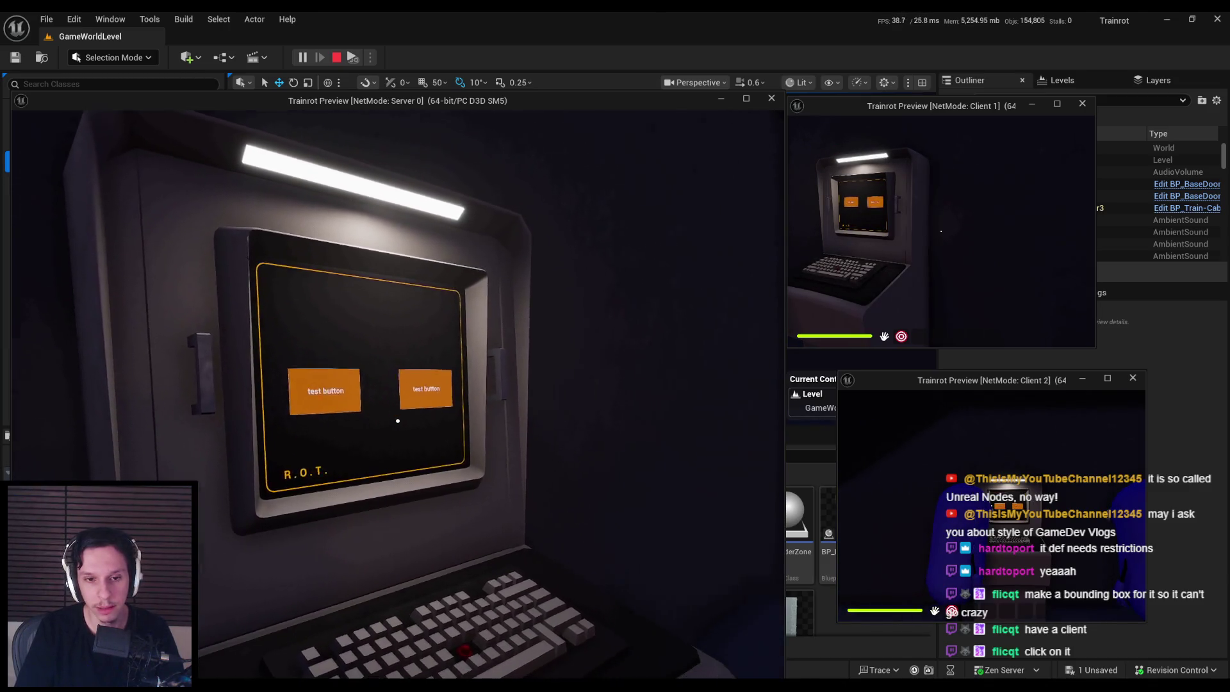
key(w)
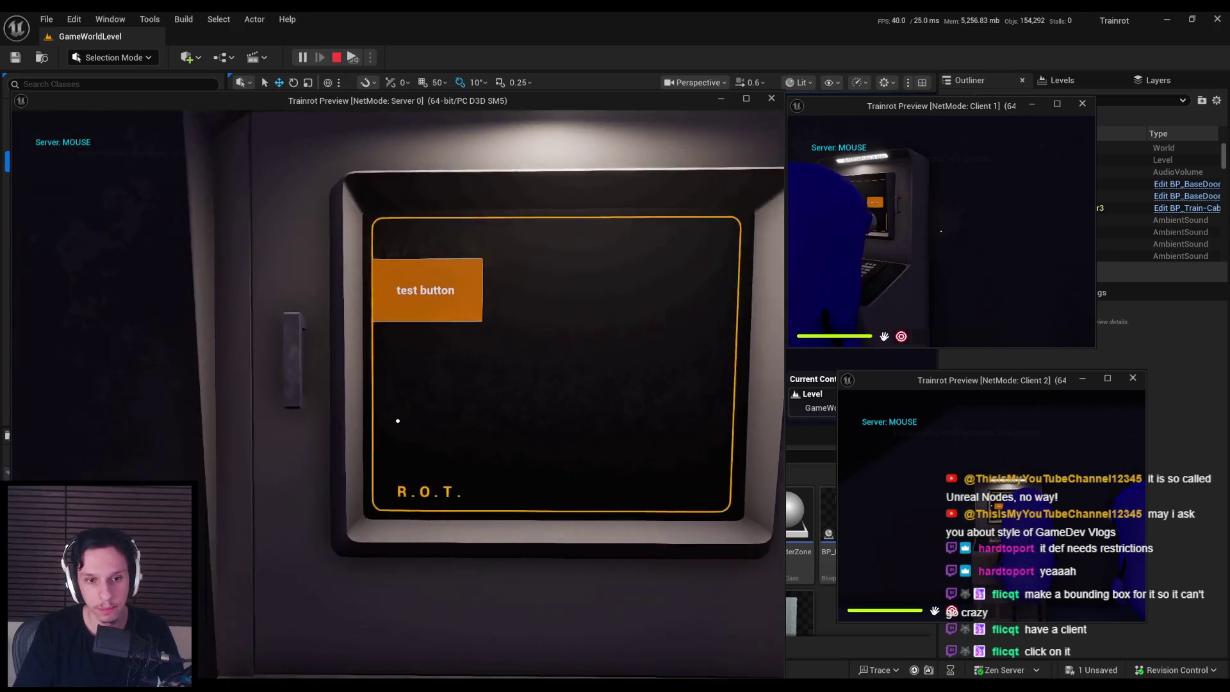
key(s)
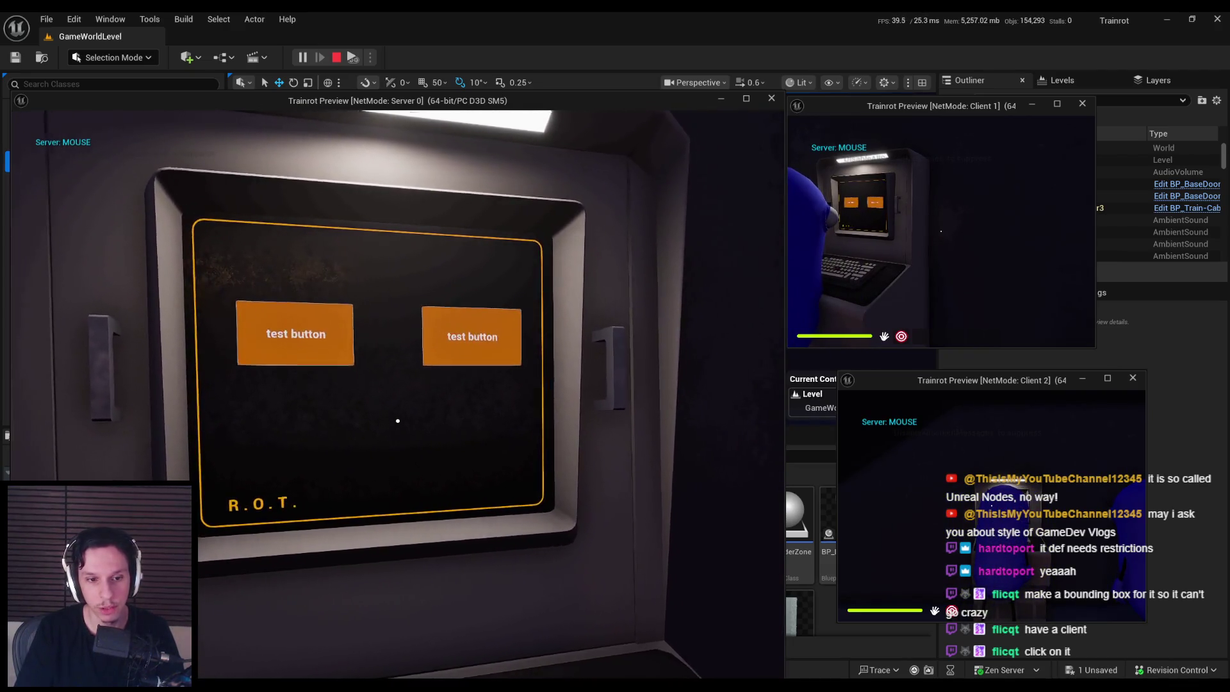
key(s)
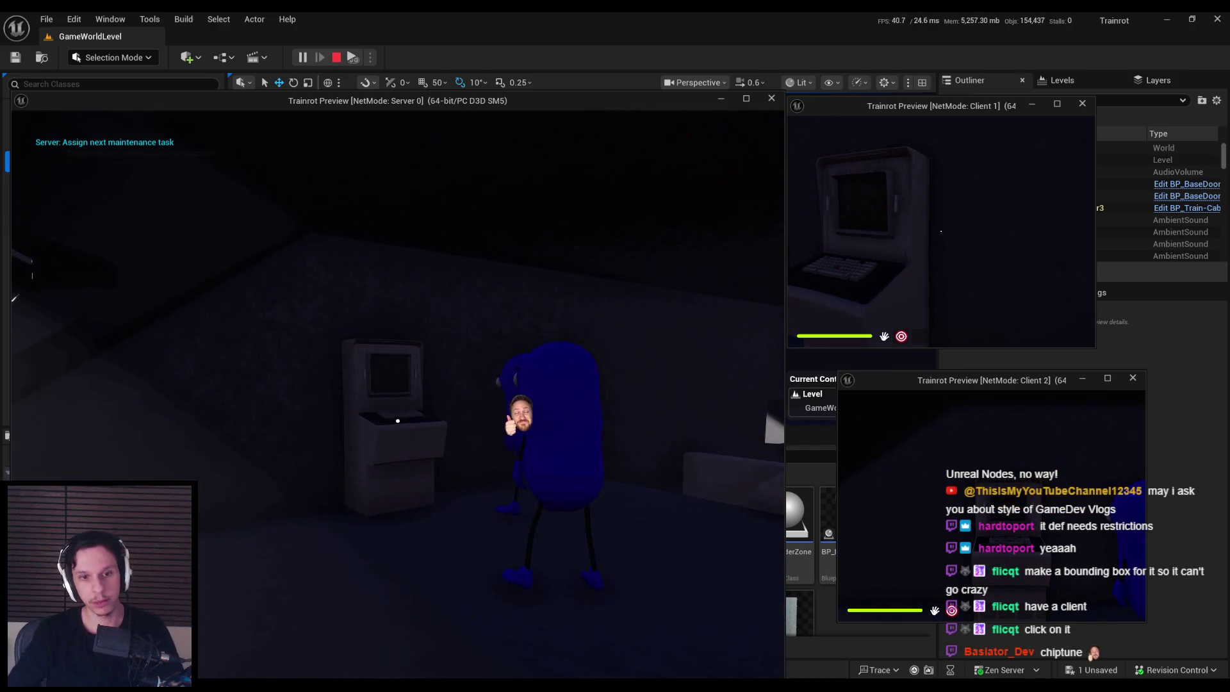
Step: Walk to the wall panel and pull the lever so its lights turn green
key(shift+w)
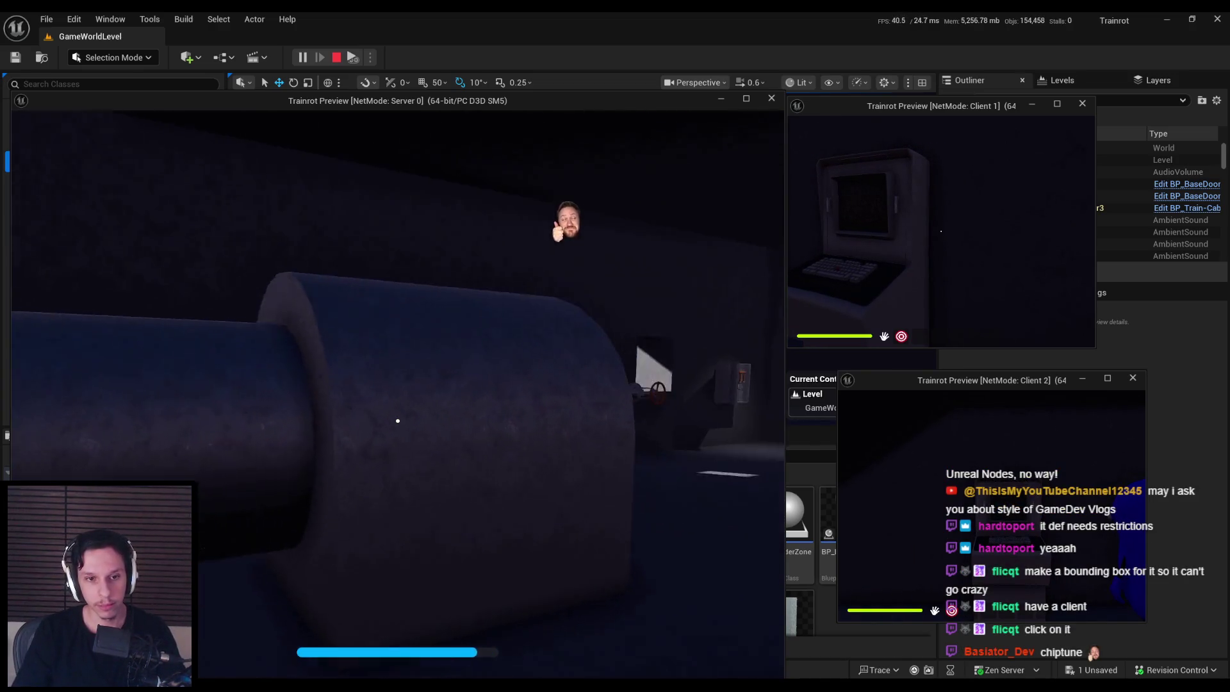
key(shift+w)
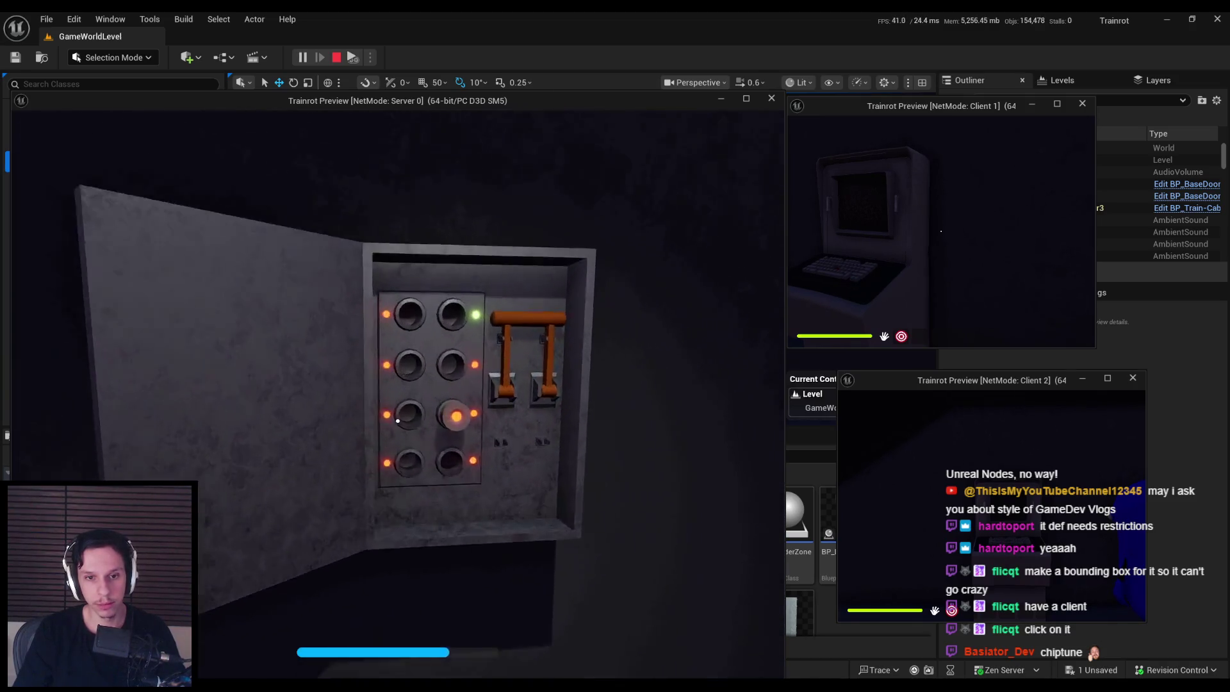
key(w)
click(397, 417)
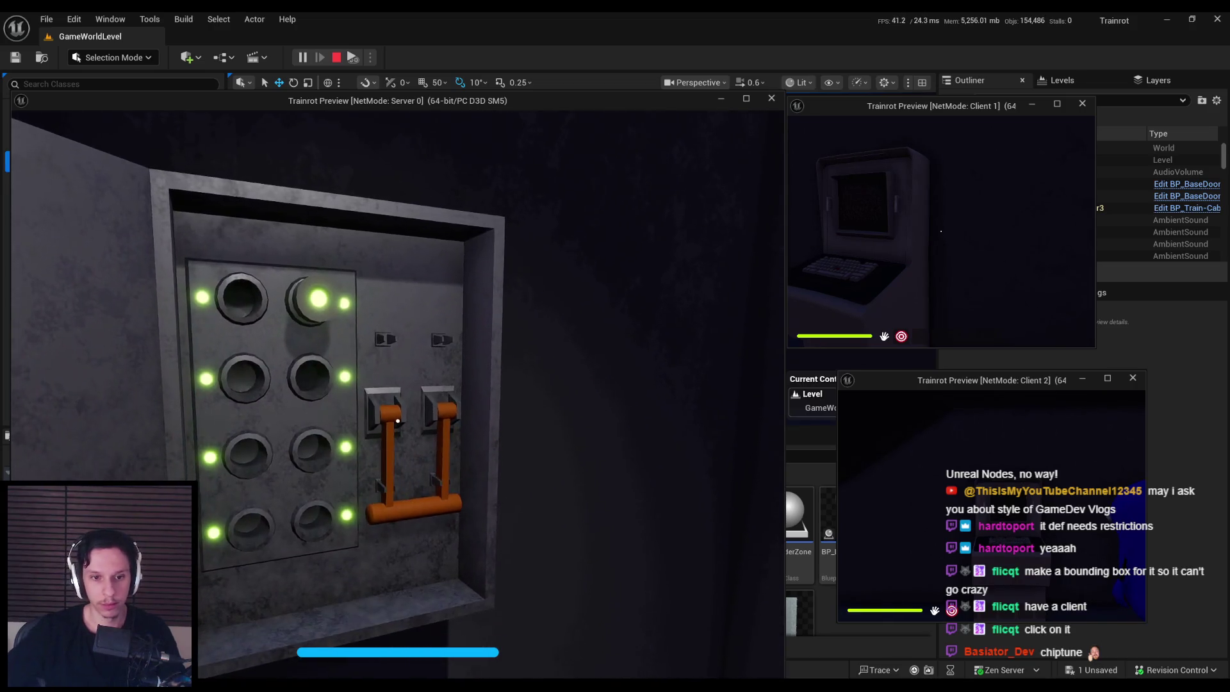
Step: Return to the terminal showing its two test buttons, then end the play test
key(shift+w)
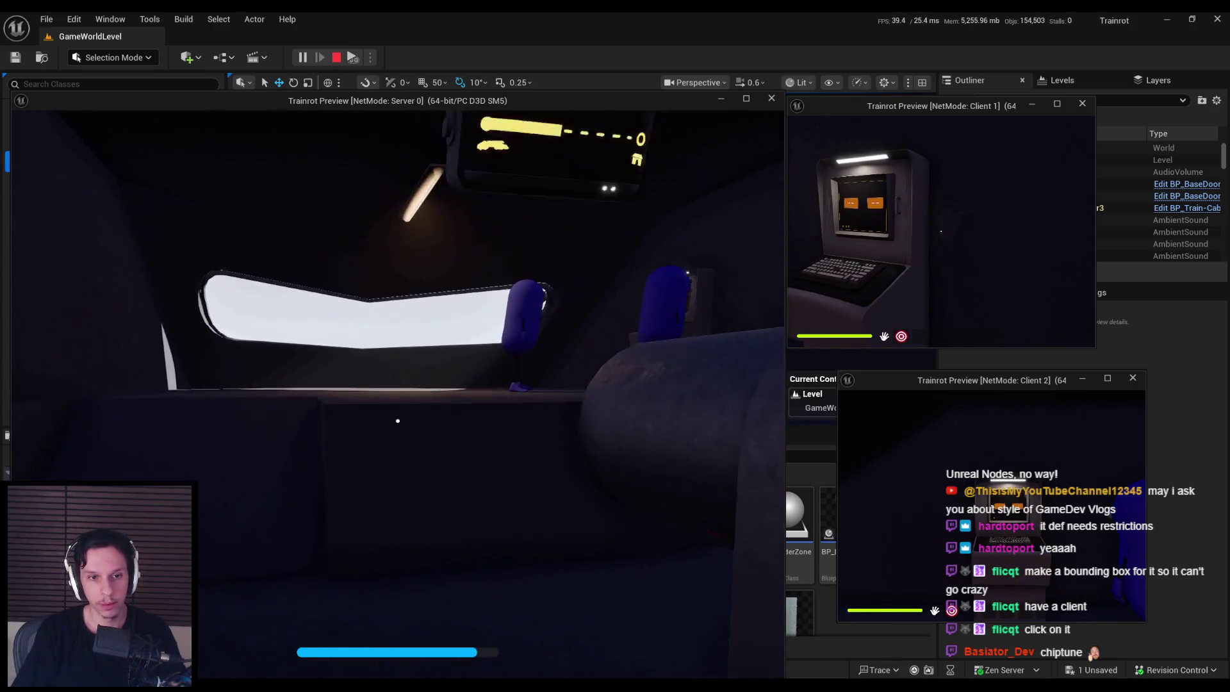
key(w)
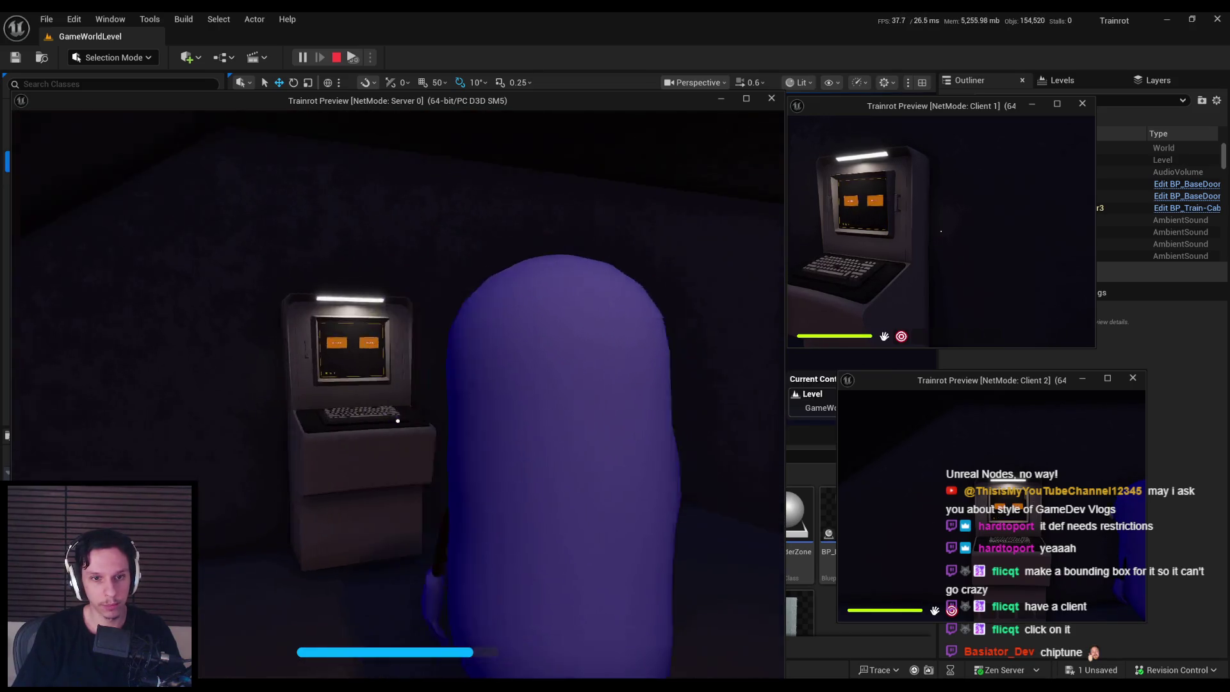
key(w)
key(s)
key(w)
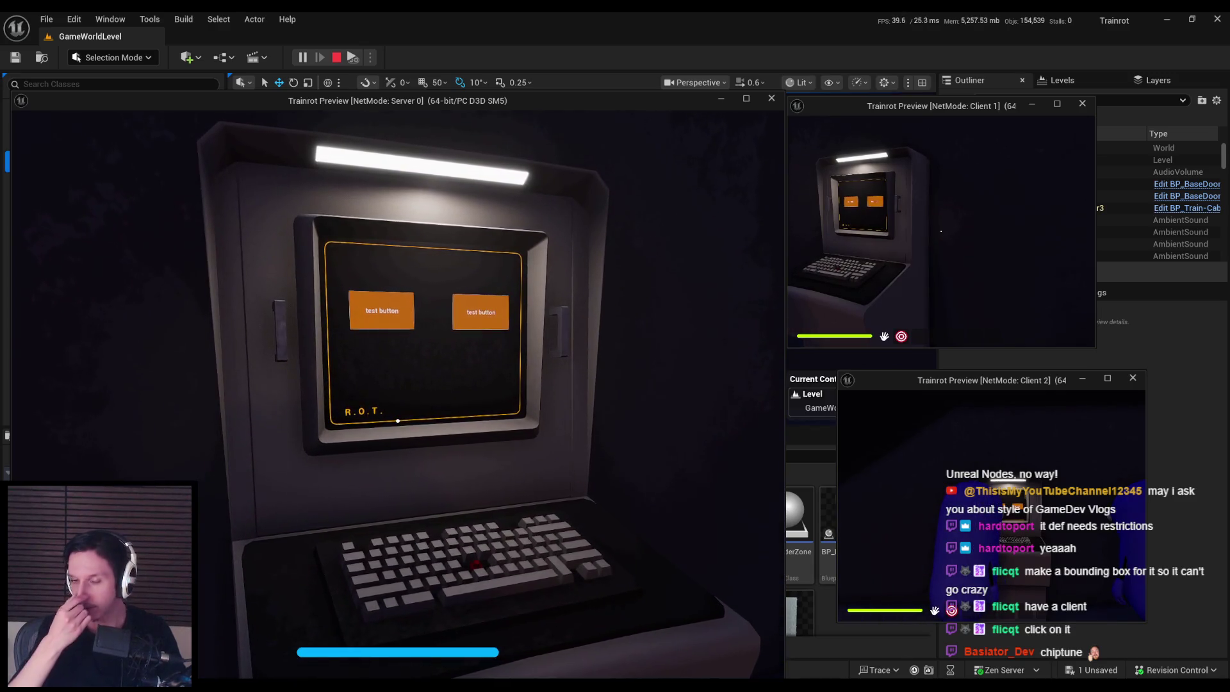
key(s)
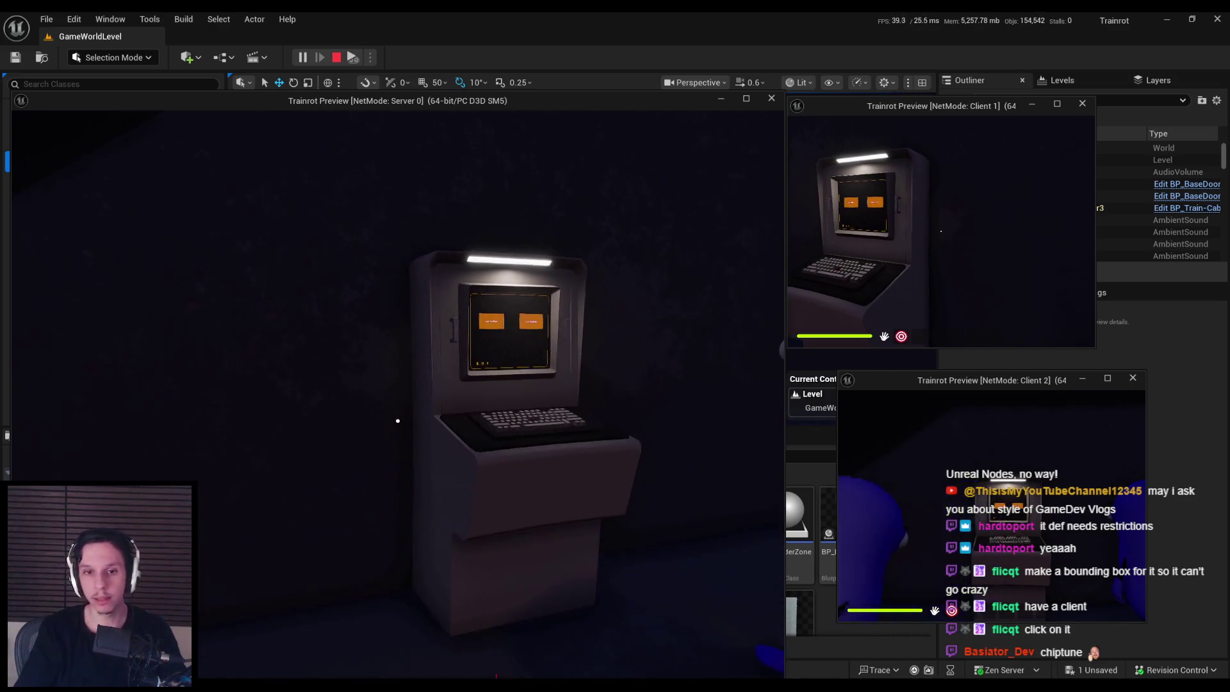
key(d)
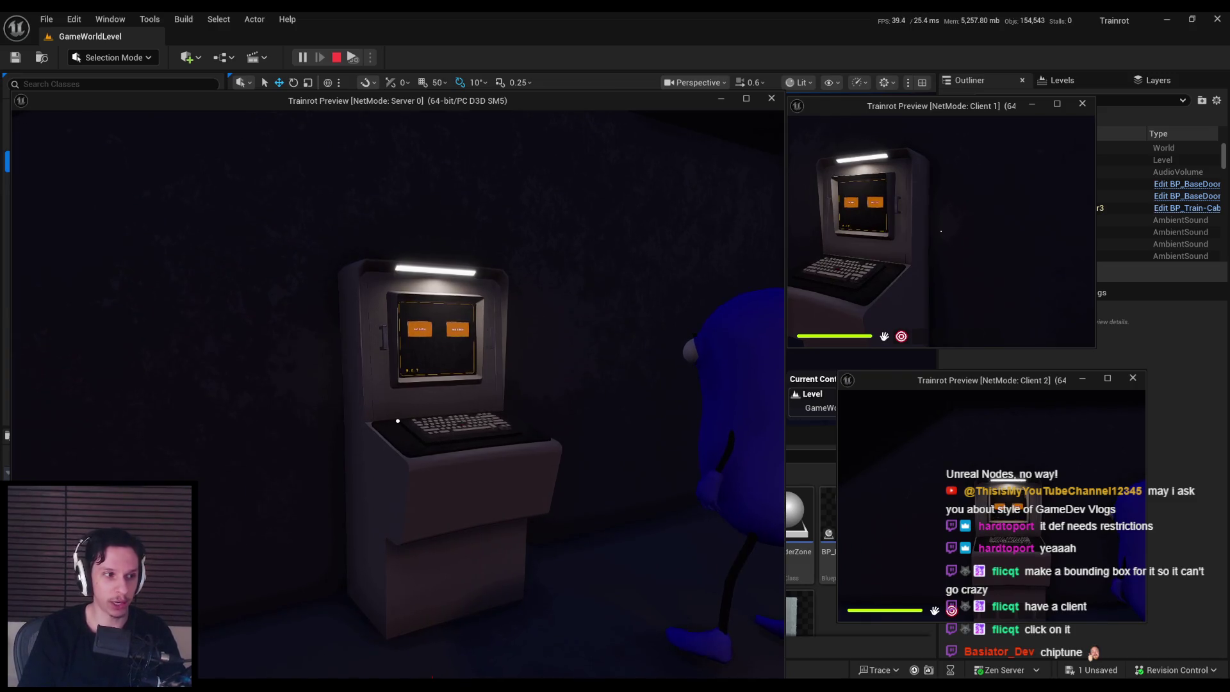
key(Escape)
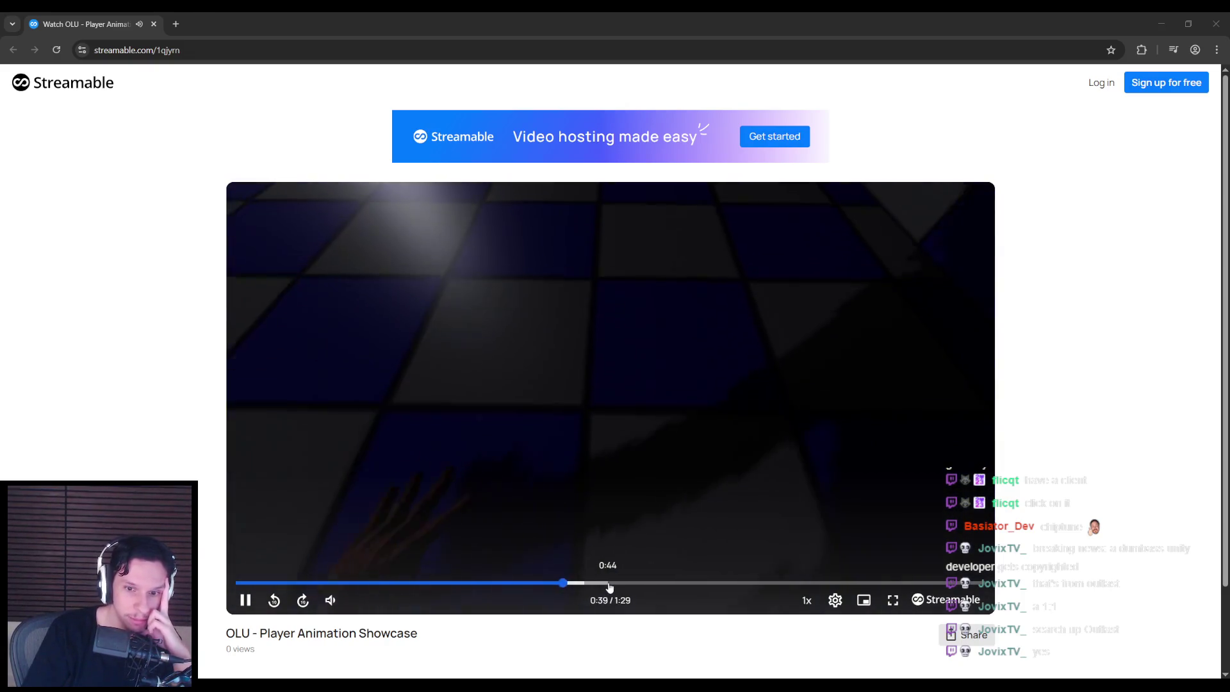
Step: Skip the player animation showcase video ahead in stages from 0:51 to 1:16
click(608, 583)
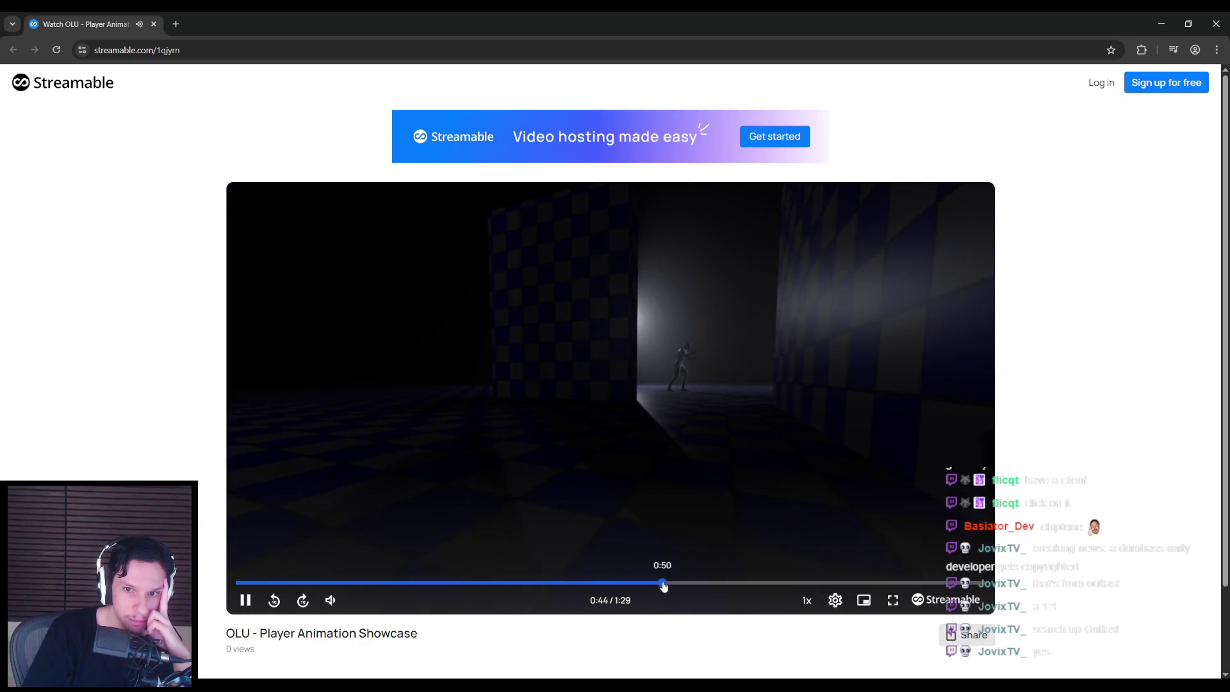
click(663, 583)
click(718, 584)
click(769, 583)
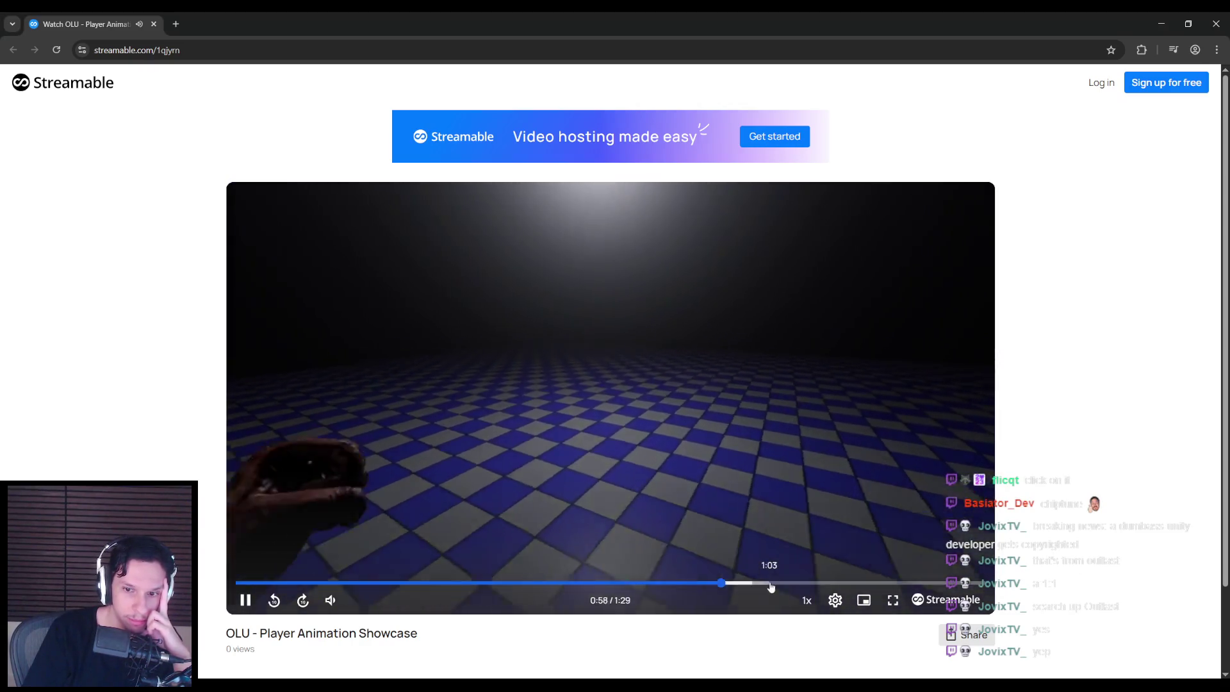
click(797, 583)
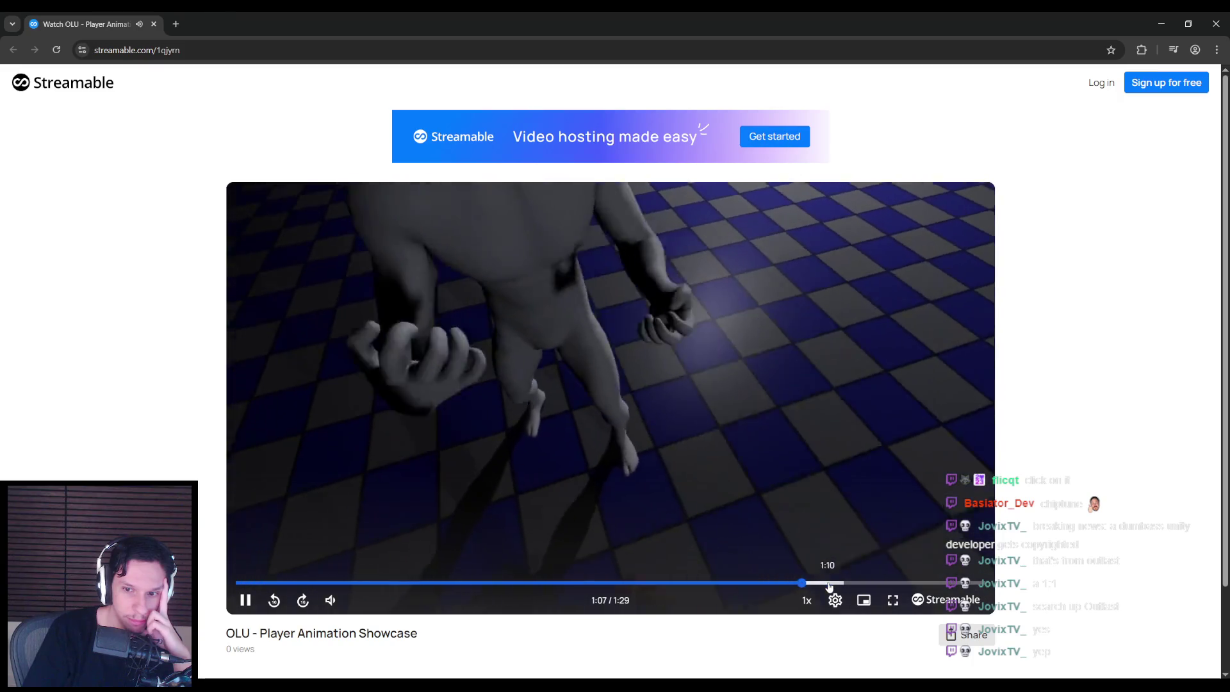
click(828, 583)
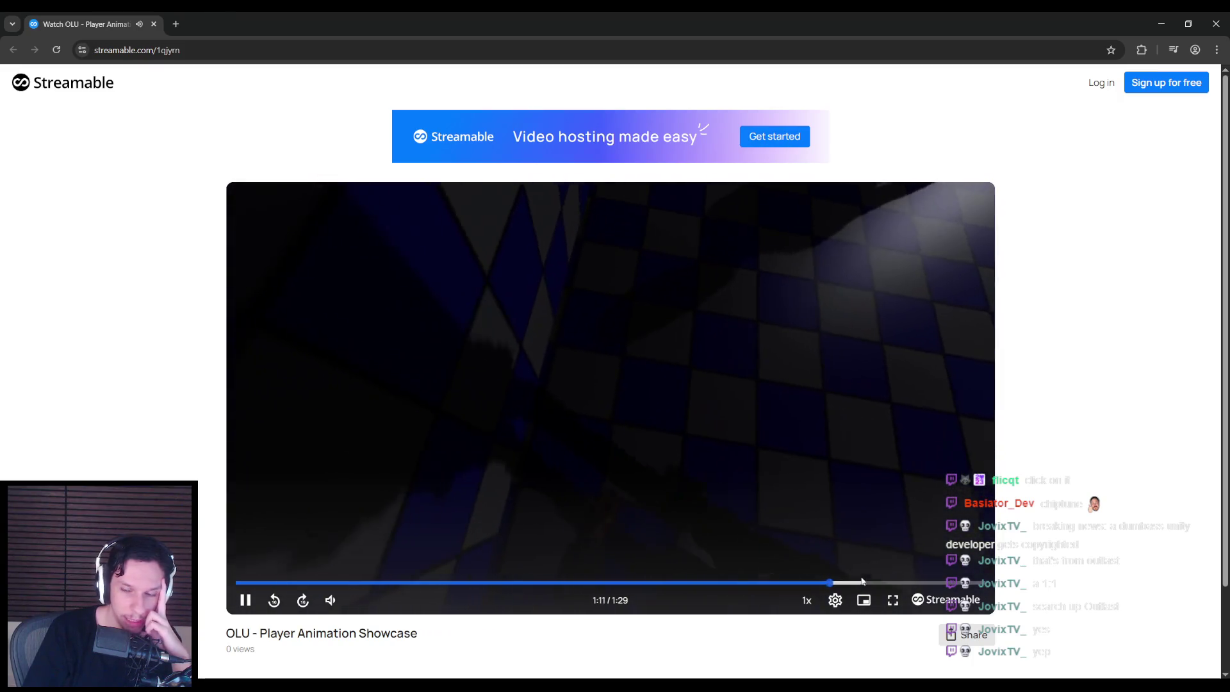
click(873, 583)
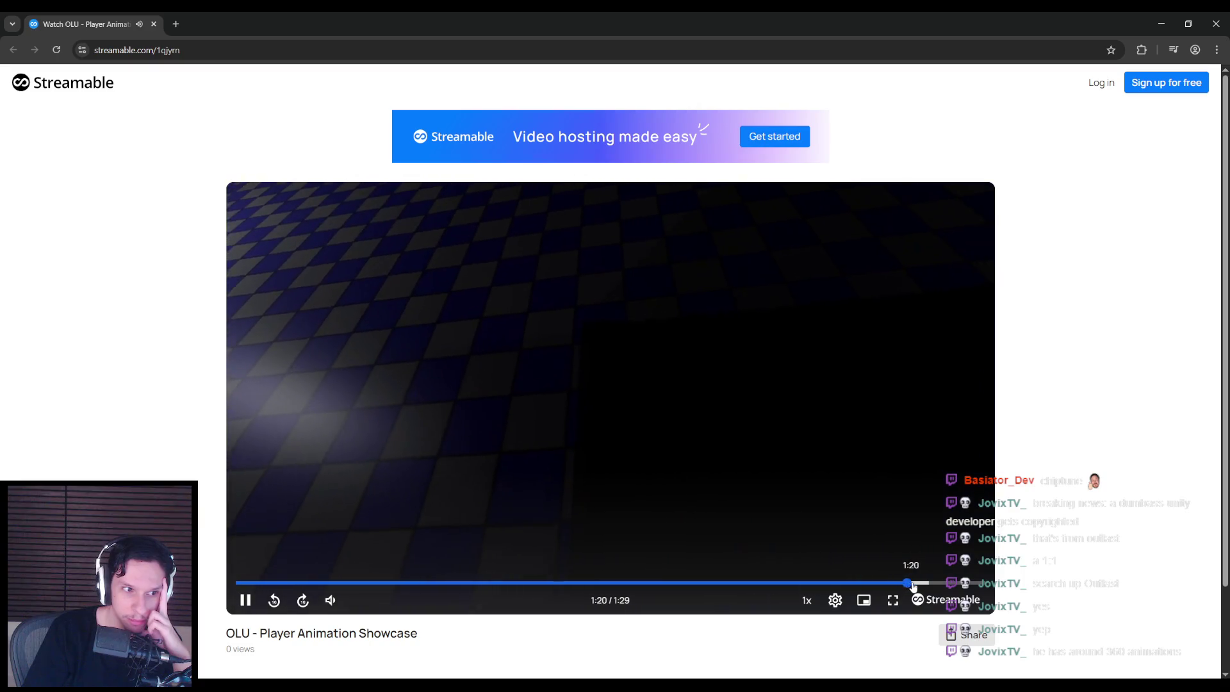
Step: Jump on to 1:24, pause the video, and go back to the Unreal level editor
click(913, 583)
click(935, 583)
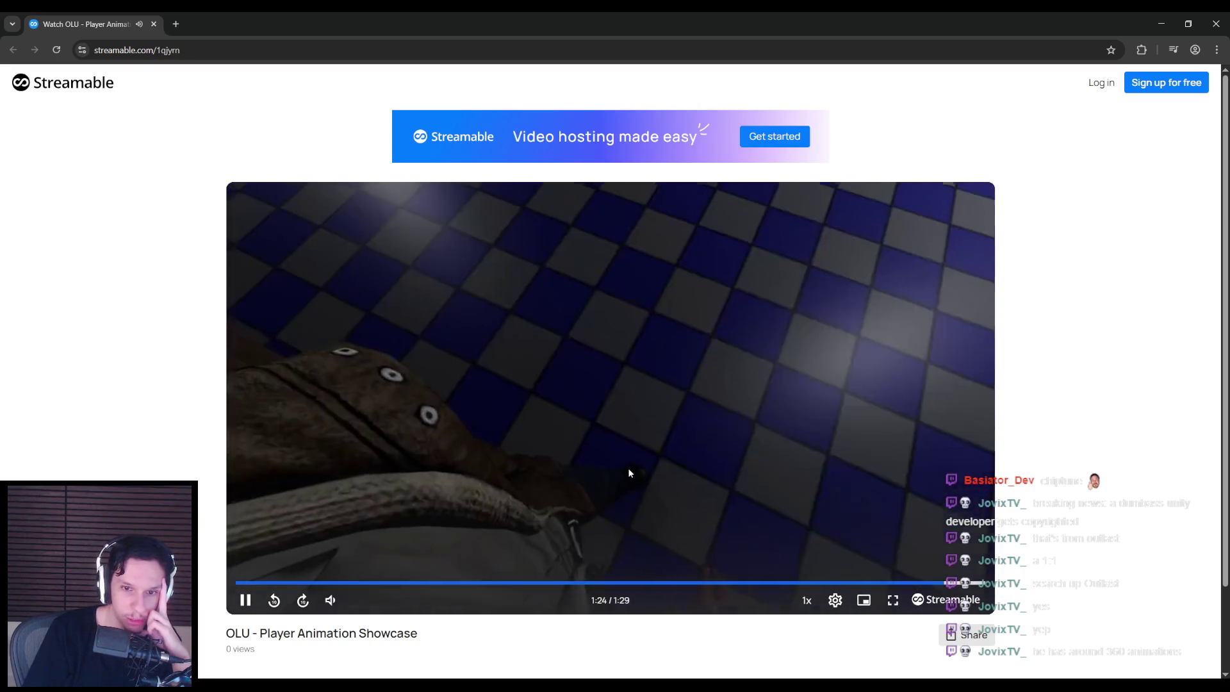
click(628, 468)
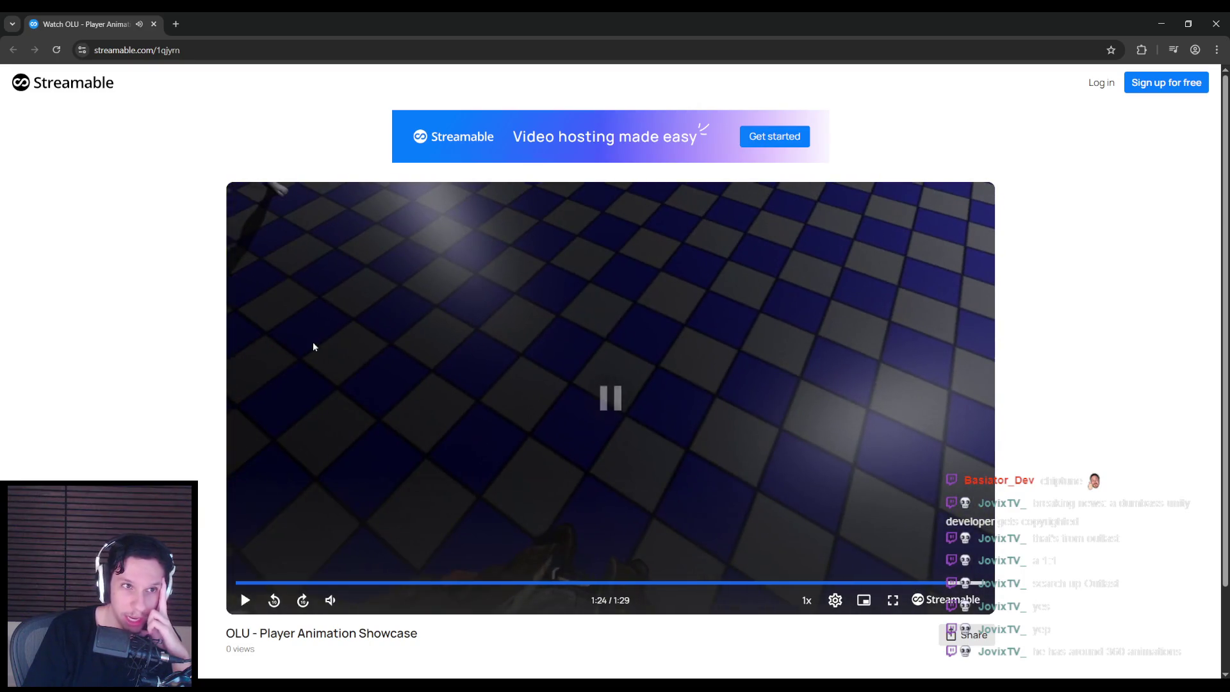
key(alt+Tab)
key(a)
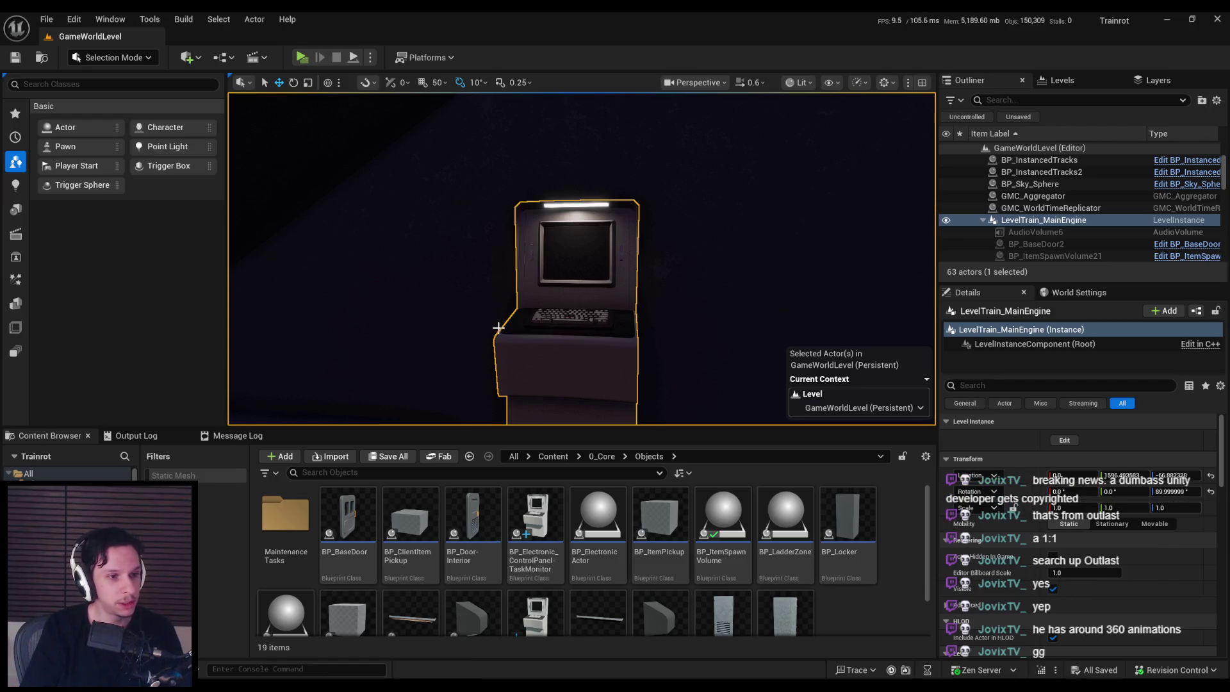
Step: Frame the terminal, then run and stop a single-player PIE test from the current camera location
key(s)
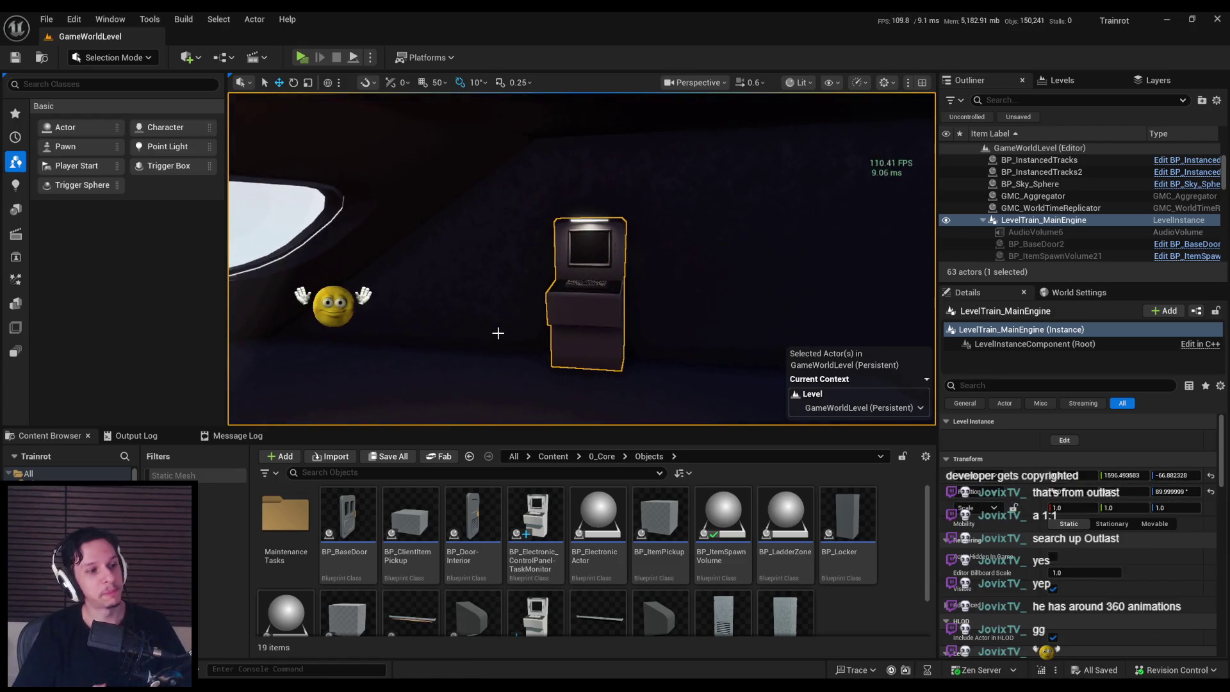
mouse_move(498, 333)
mouse_down()
mouse_move(498, 385)
mouse_move(546, 313)
mouse_up()
click(370, 57)
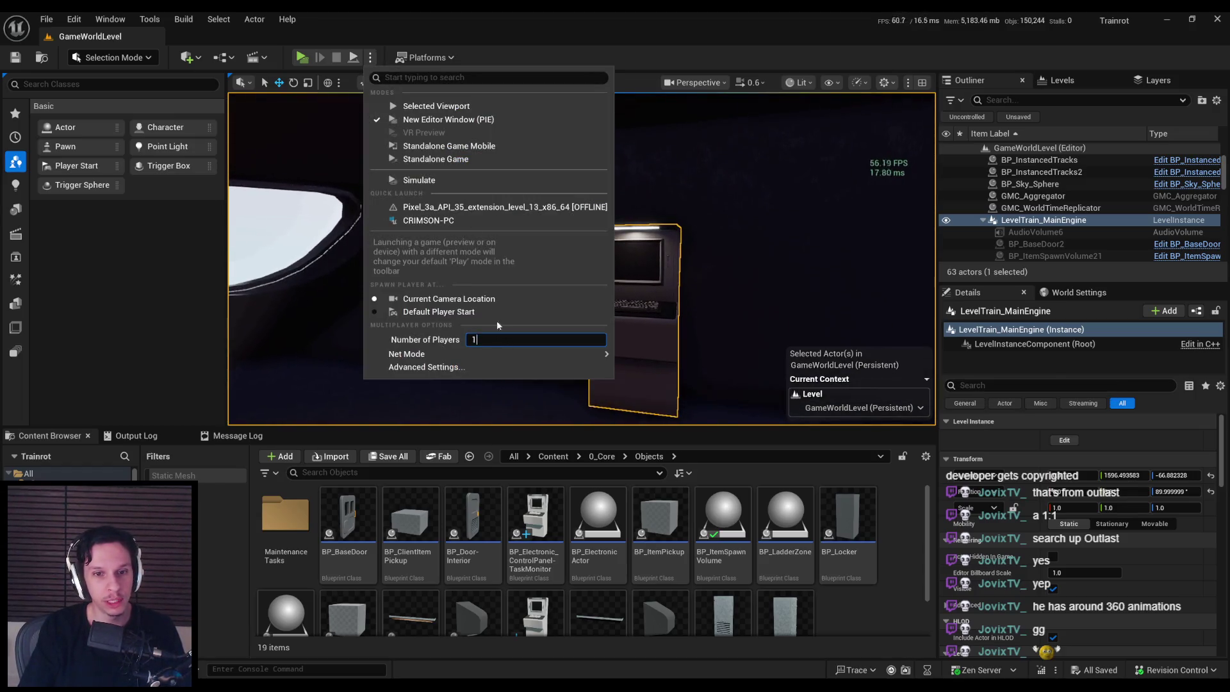
click(436, 106)
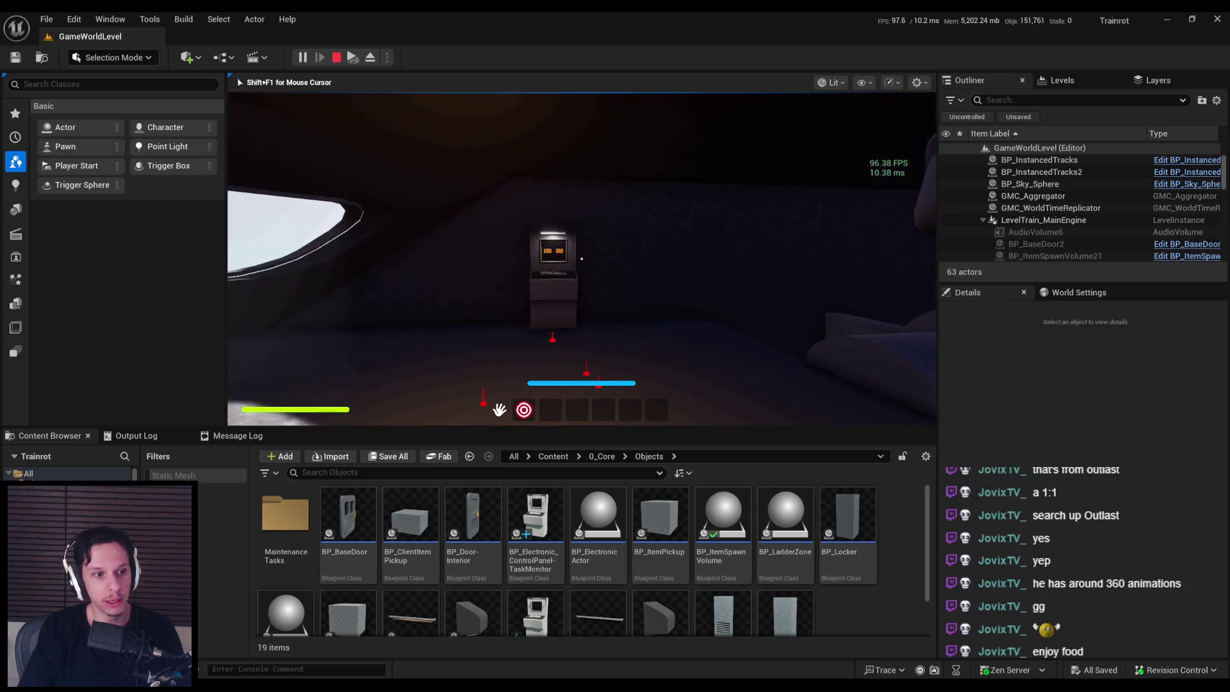
key(Escape)
scroll(530, 277, down, 3)
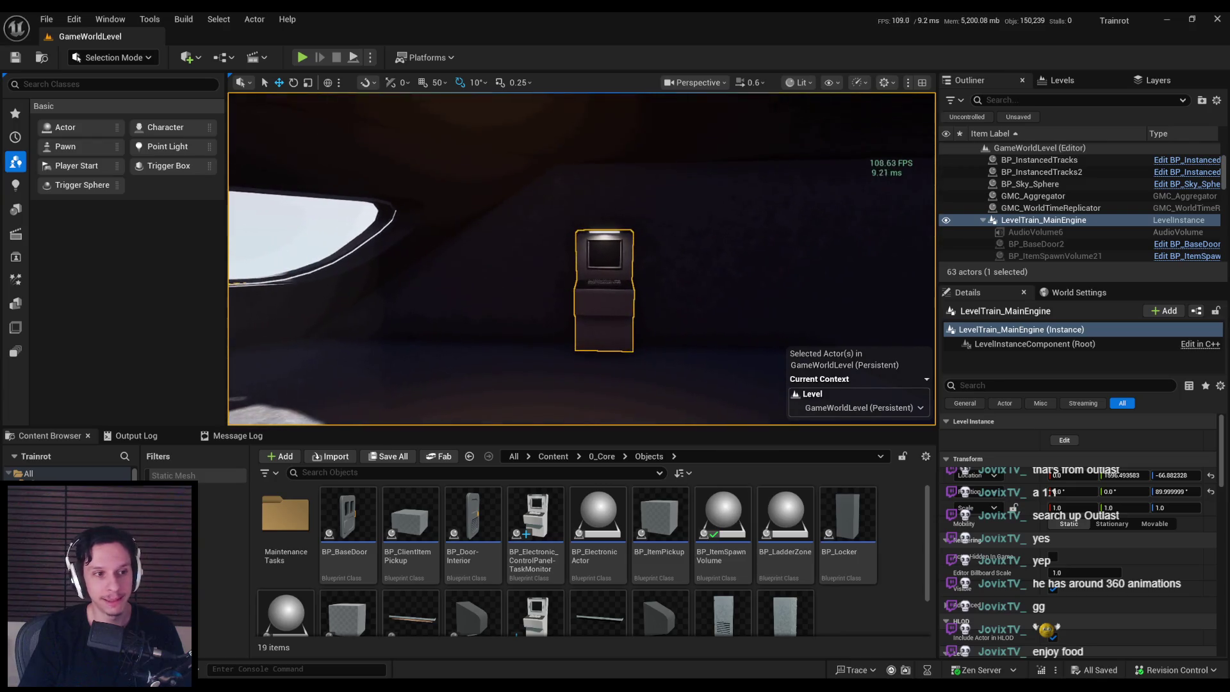
Step: Play-test the level, press a wall panel button, focus the terminal screen, then end the session
mouse_move(503, 281)
mouse_down()
mouse_move(532, 256)
mouse_move(594, 316)
mouse_move(564, 333)
mouse_move(538, 320)
mouse_move(551, 302)
mouse_move(576, 308)
mouse_move(418, 114)
mouse_up()
click(310, 59)
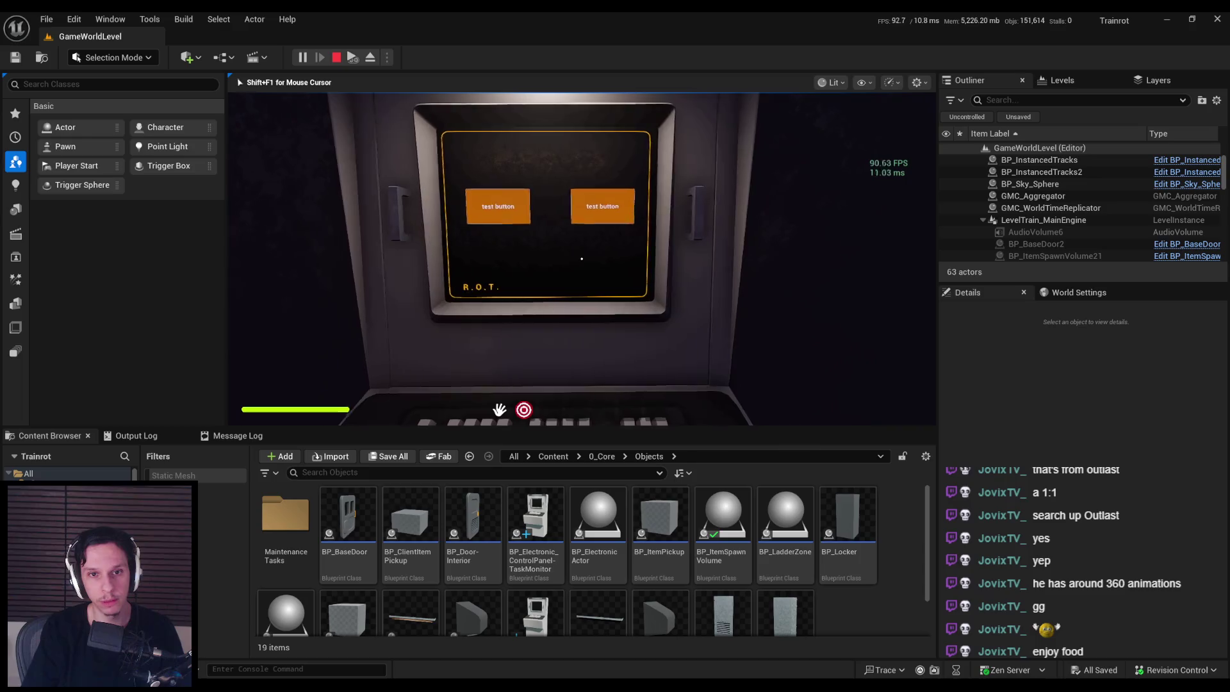
key(s)
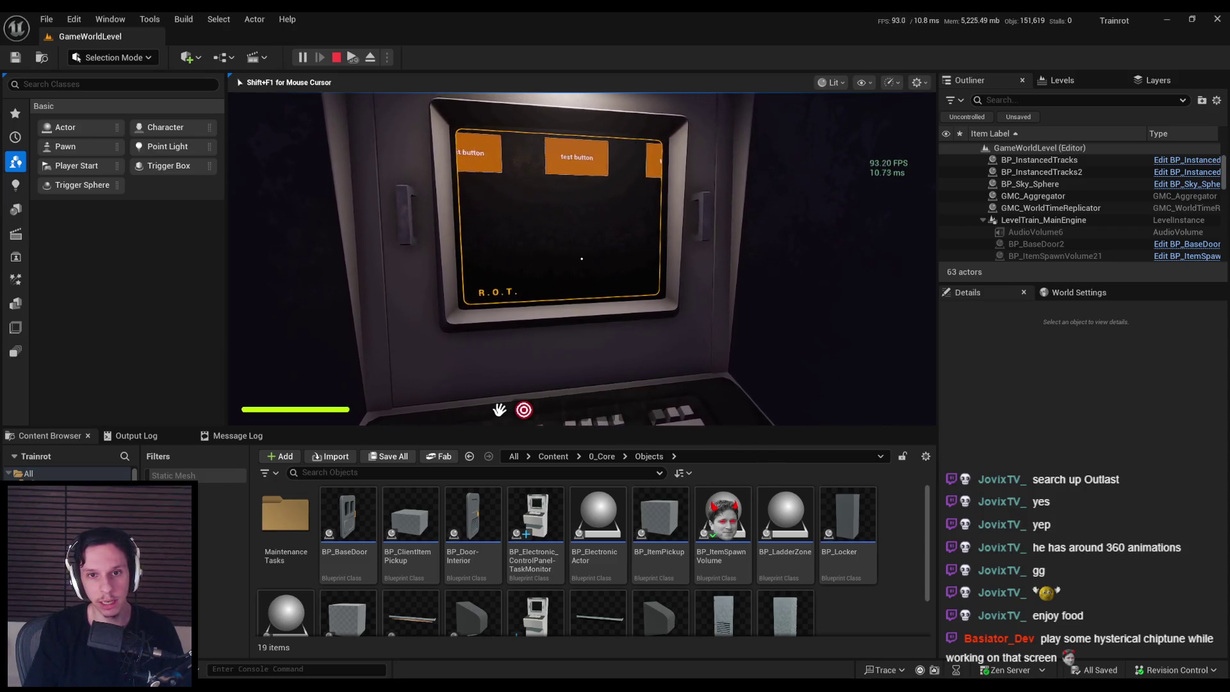
key(s)
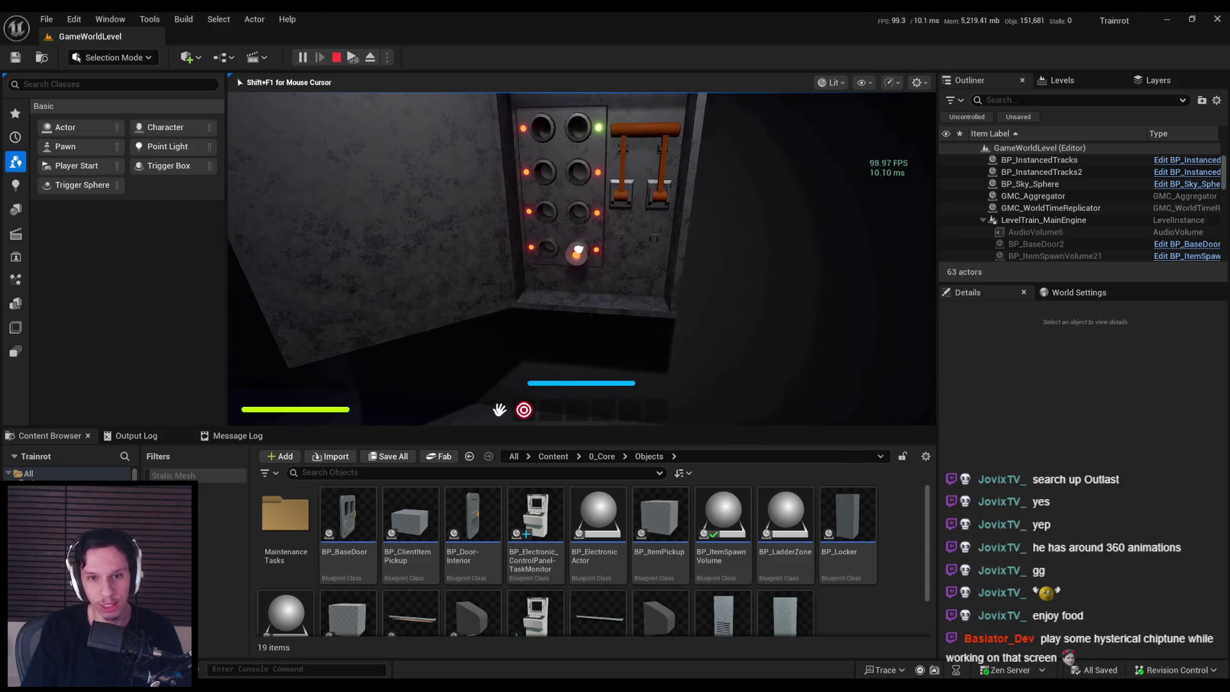
click(578, 210)
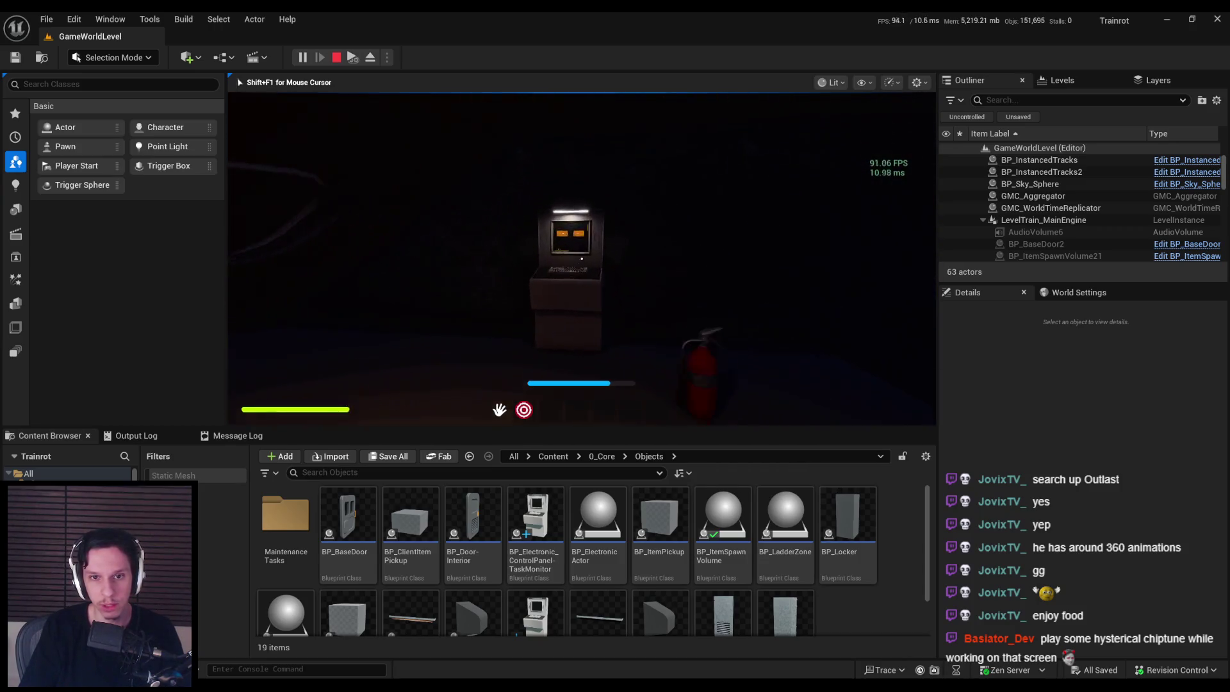
click(582, 258)
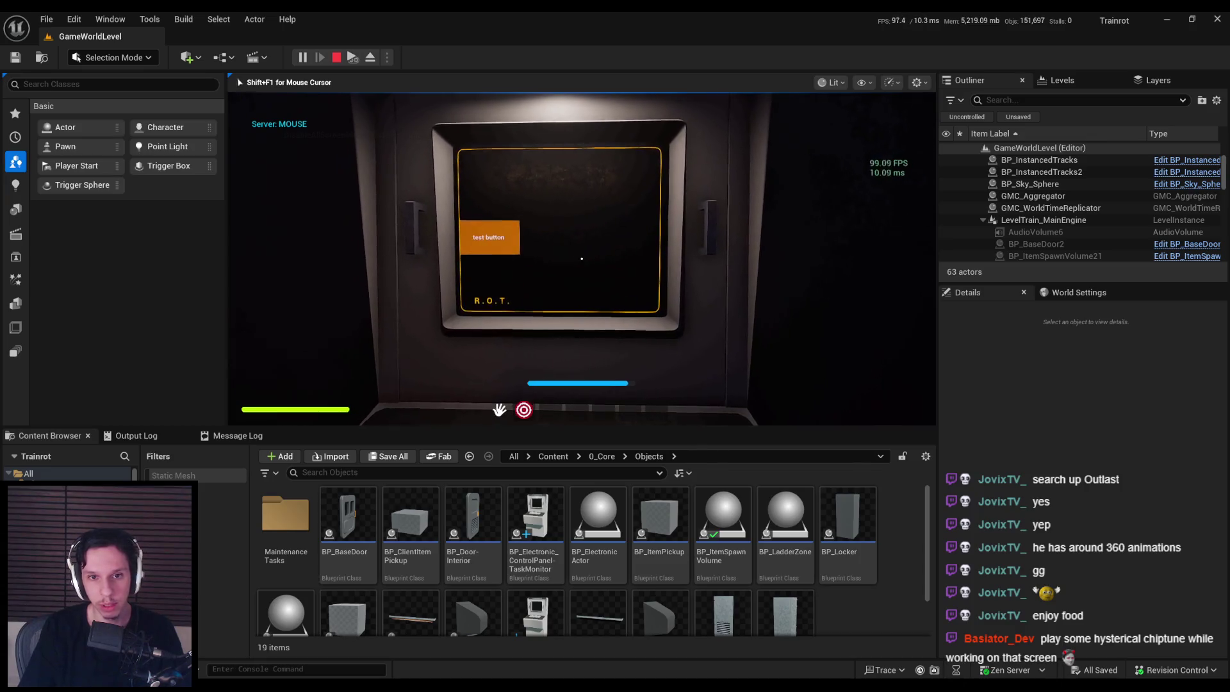
click(582, 258)
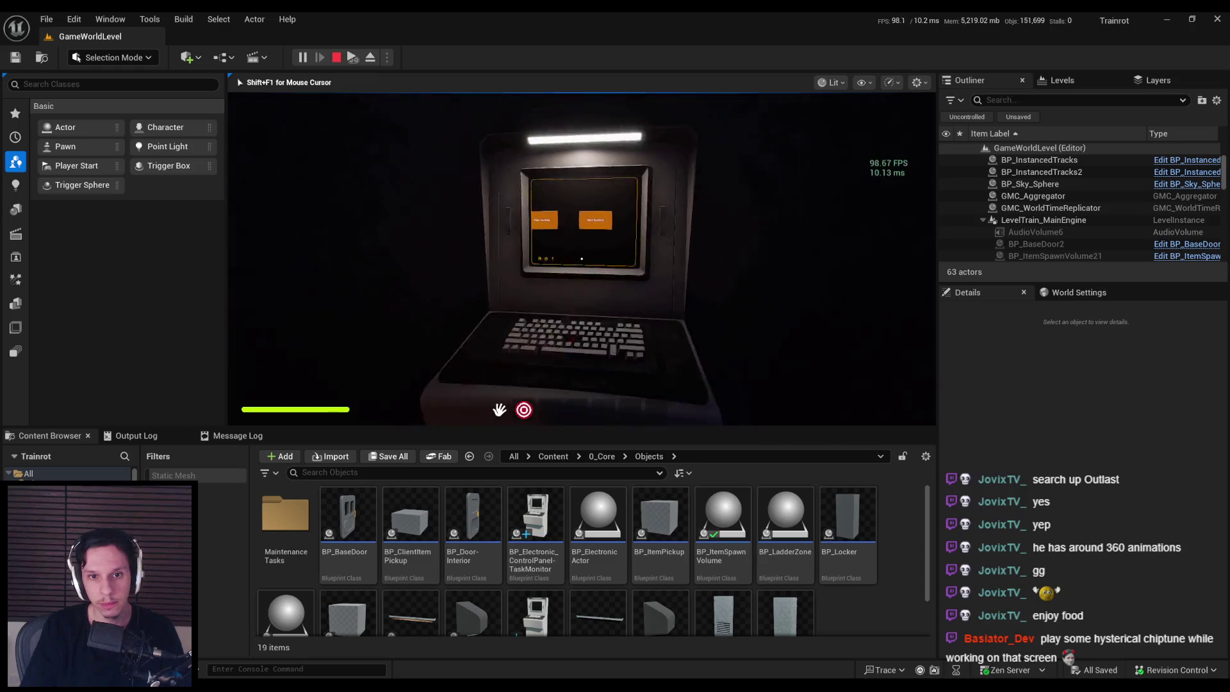
key(Escape)
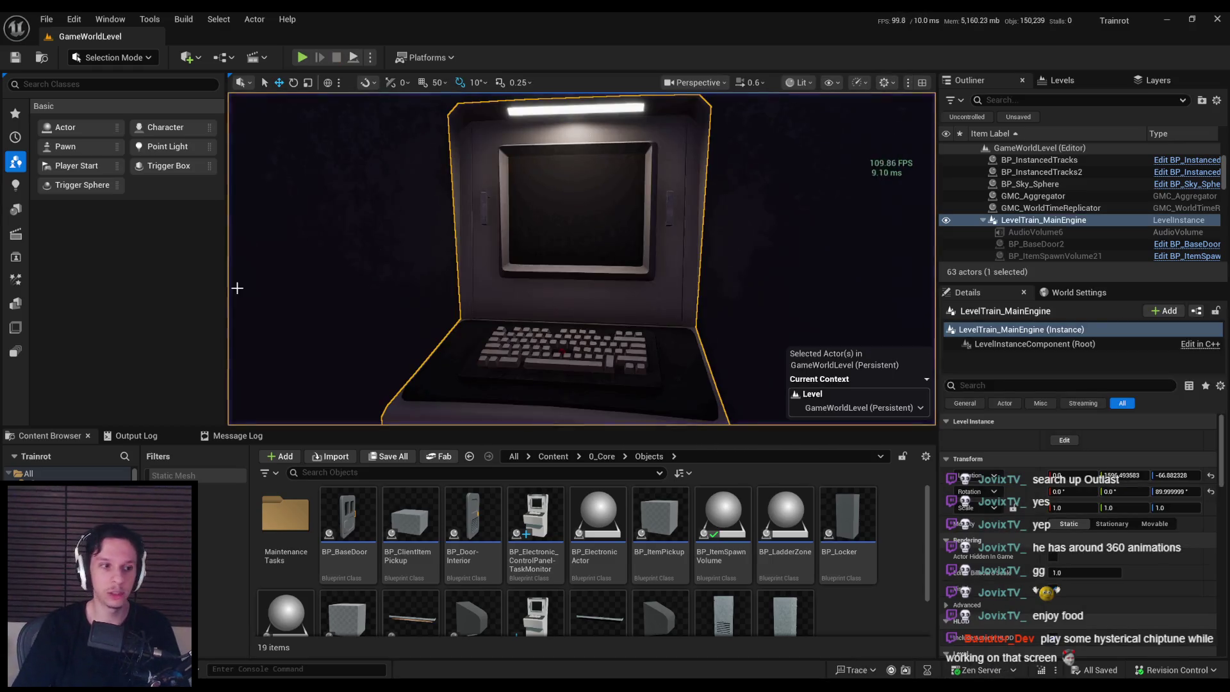
Step: Switch over to the mood board of retro computer-terminal reference images
scroll(405, 212, down, 3)
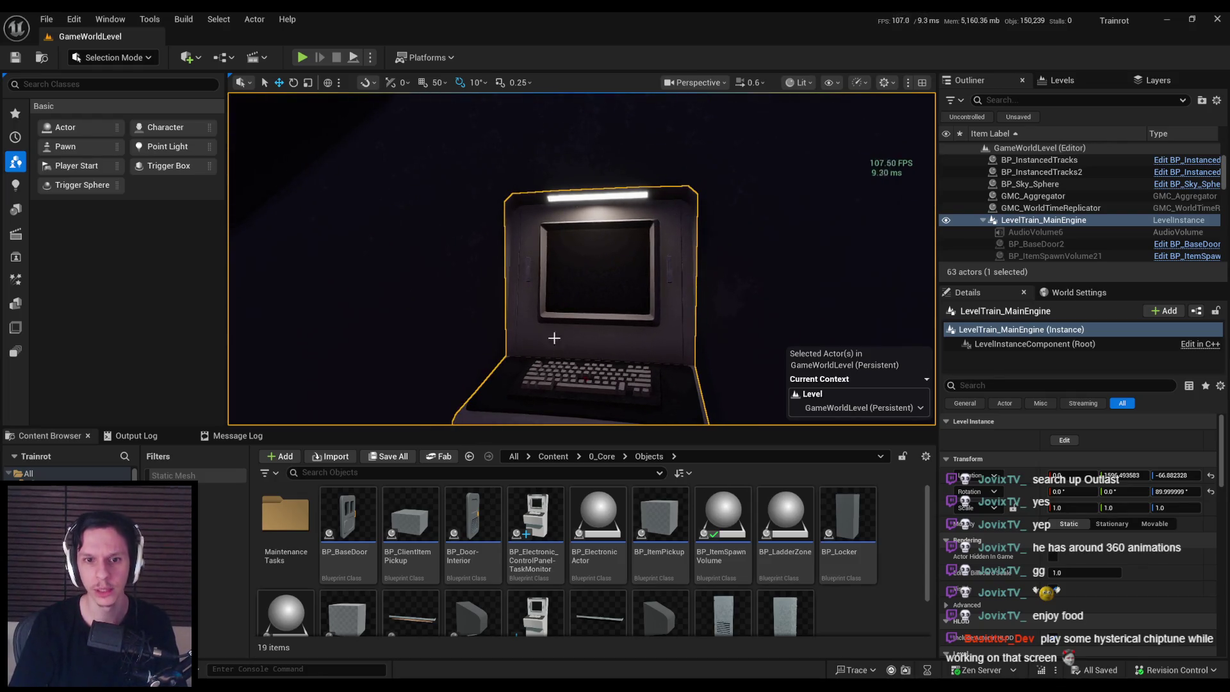
scroll(572, 334, up, 3)
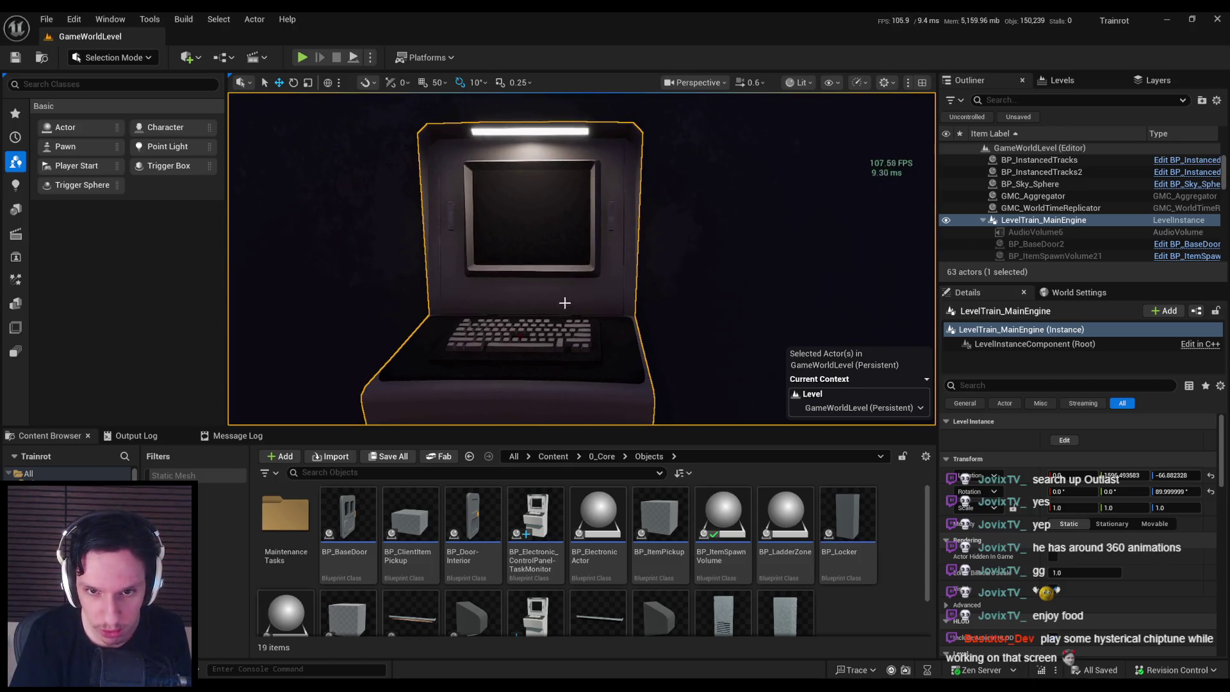
key(alt+Tab)
scroll(664, 388, up, 5)
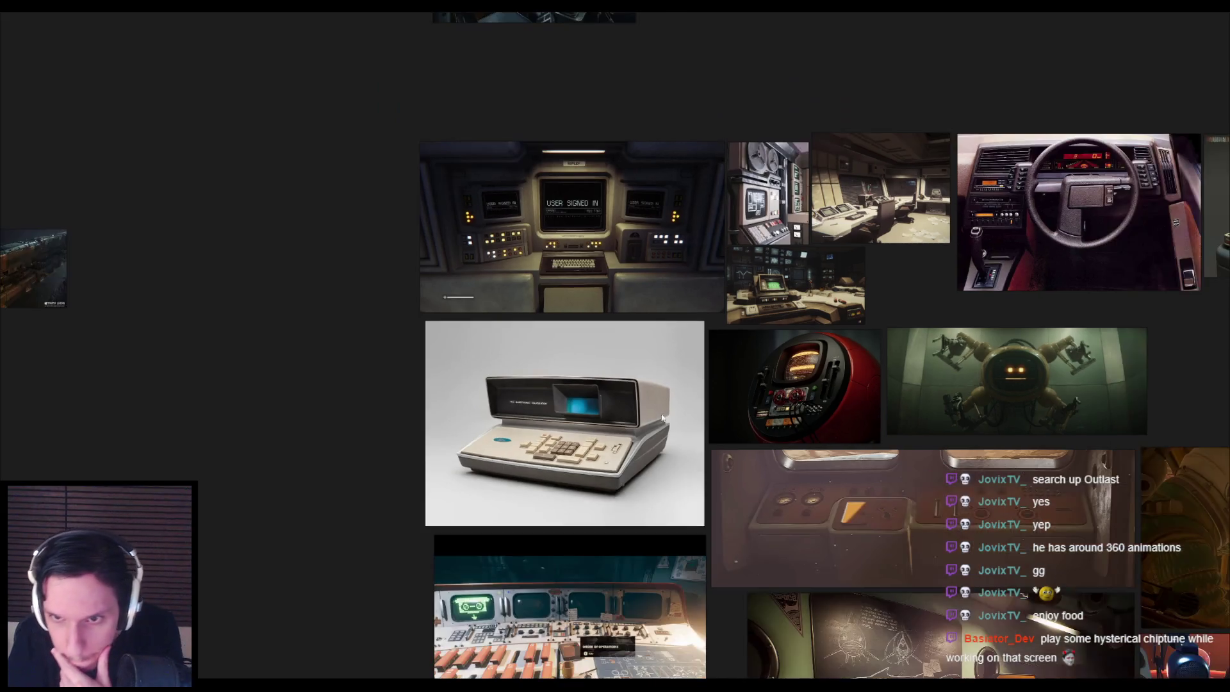
Step: In PureRef, zoom and pan around the red robot terminal reference images
scroll(640, 347, down, 5)
scroll(606, 476, up, 6)
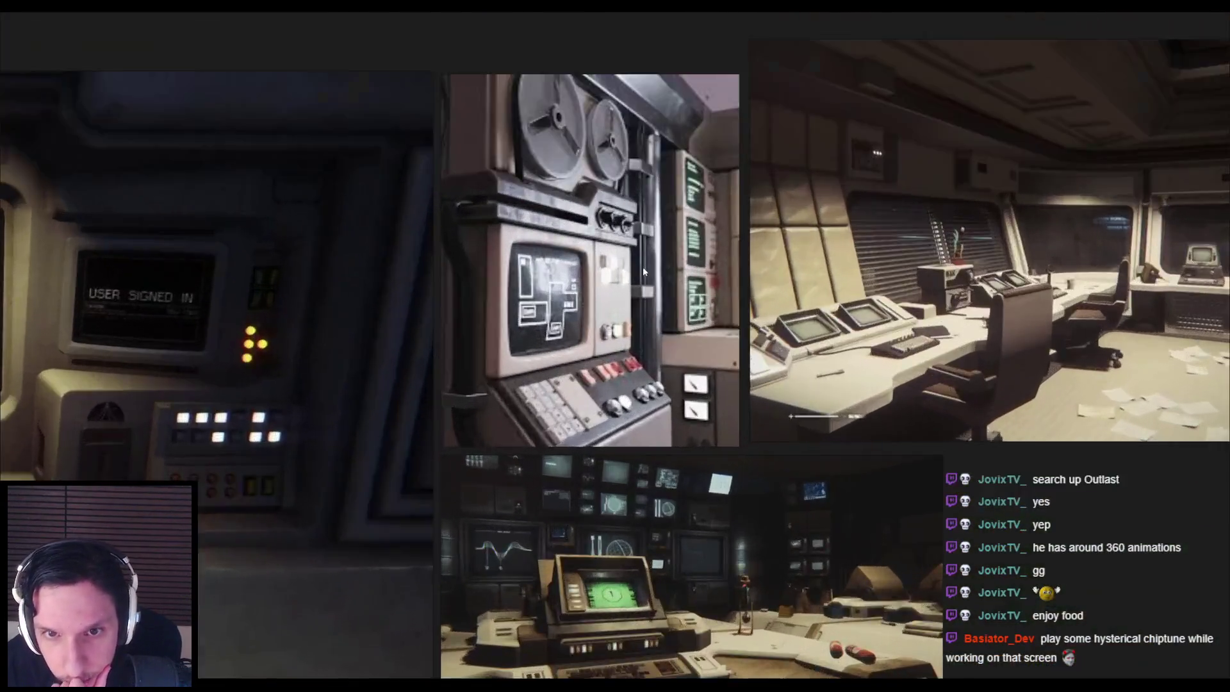
scroll(581, 344, down, 2)
scroll(426, 451, up, 4)
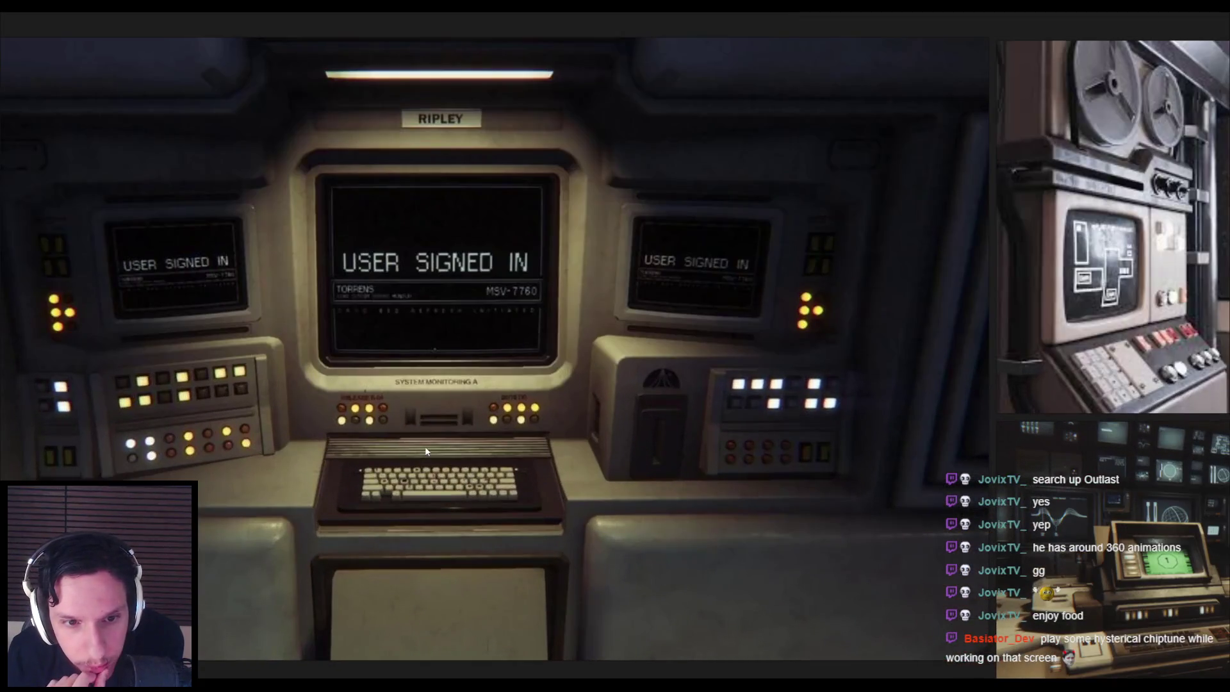
scroll(710, 440, down, 5)
drag(628, 533, 610, 318)
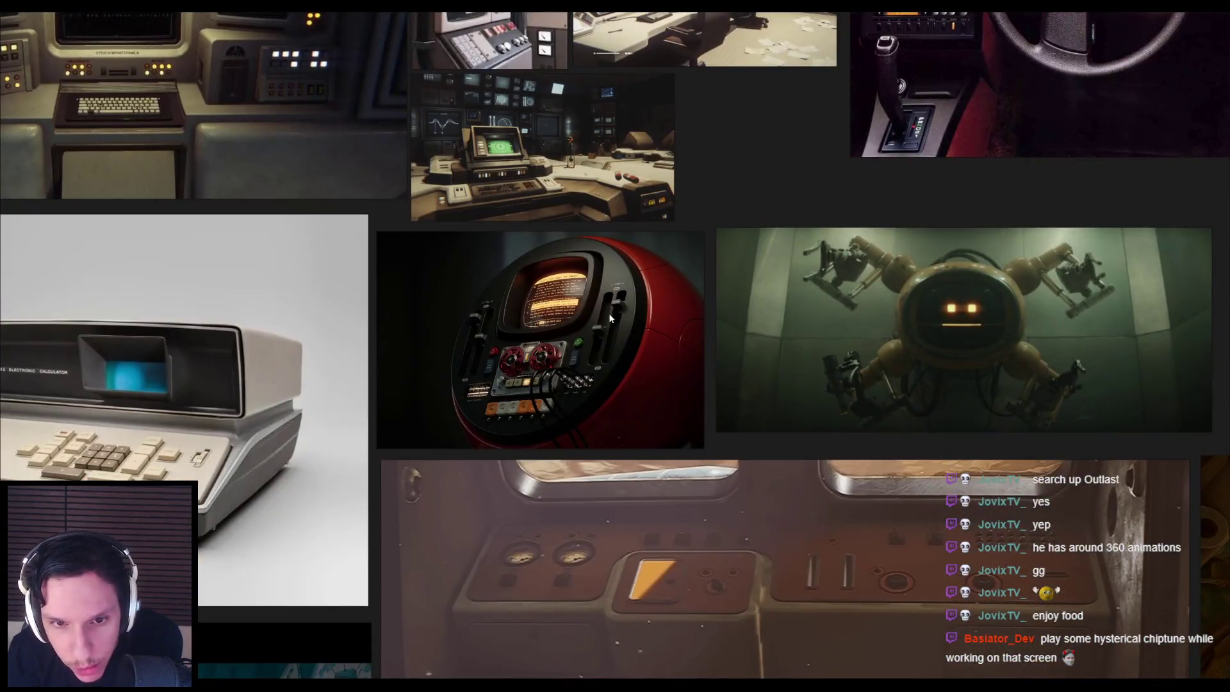
scroll(512, 363, up, 3)
scroll(513, 363, down, 6)
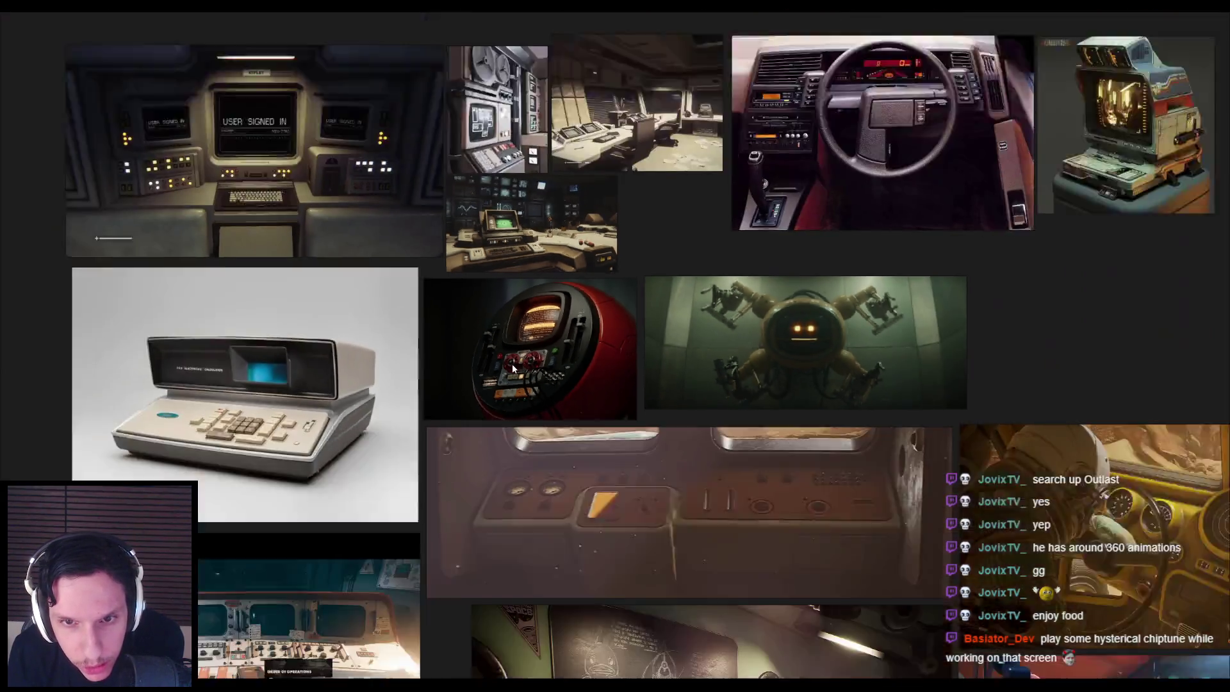
scroll(548, 376, up, 3)
mouse_move(613, 384)
mouse_down()
mouse_move(352, 384)
mouse_move(532, 306)
mouse_up()
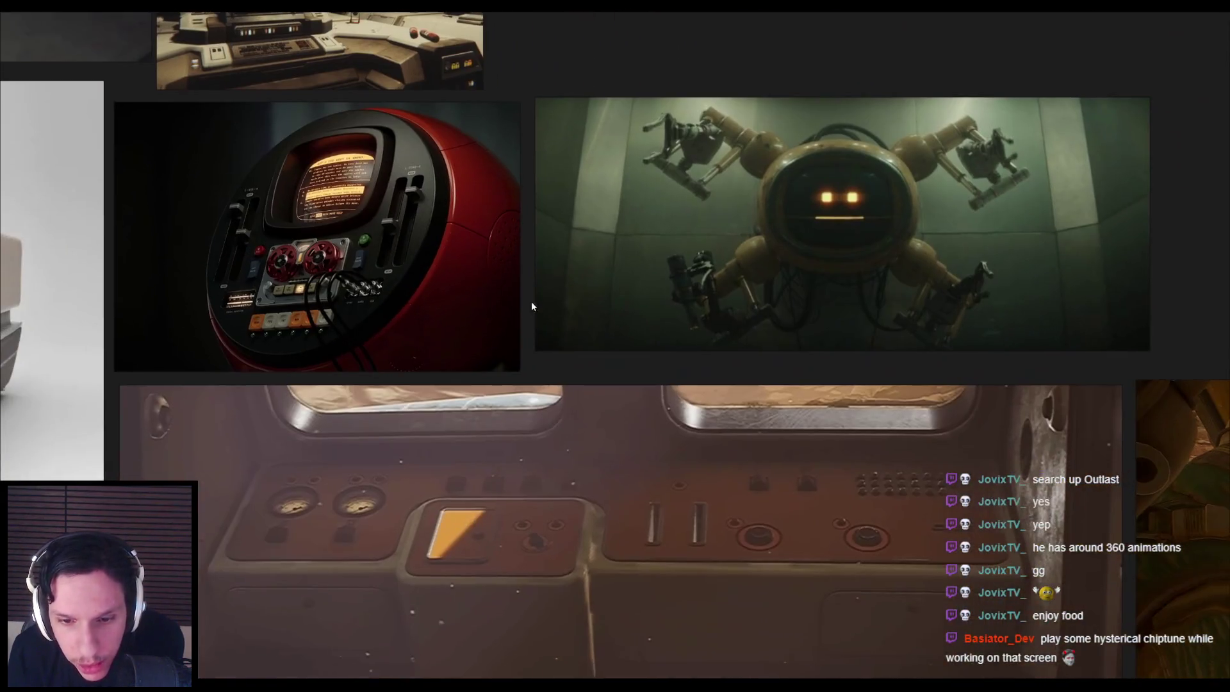
scroll(516, 275, down, 3)
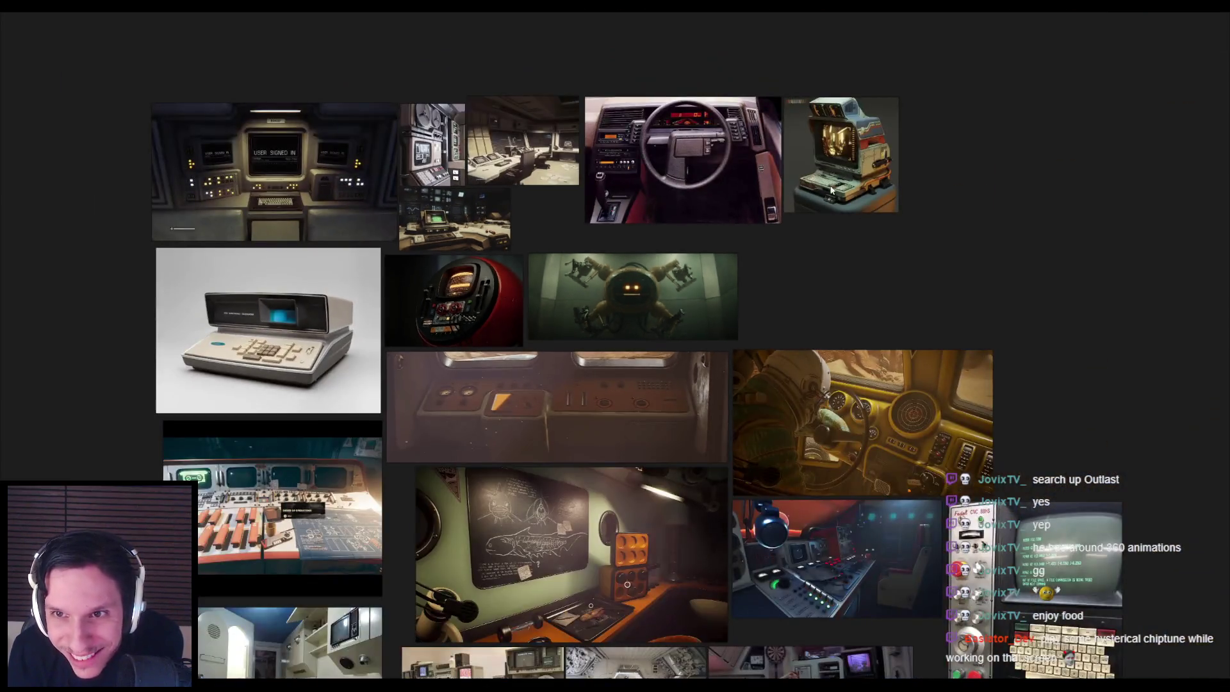
scroll(809, 200, up, 5)
scroll(577, 385, down, 3)
Step: Browse the retro computer, control-panel, blackboard desk and capsule-room images, then return to Unreal
drag(536, 421, 668, 369)
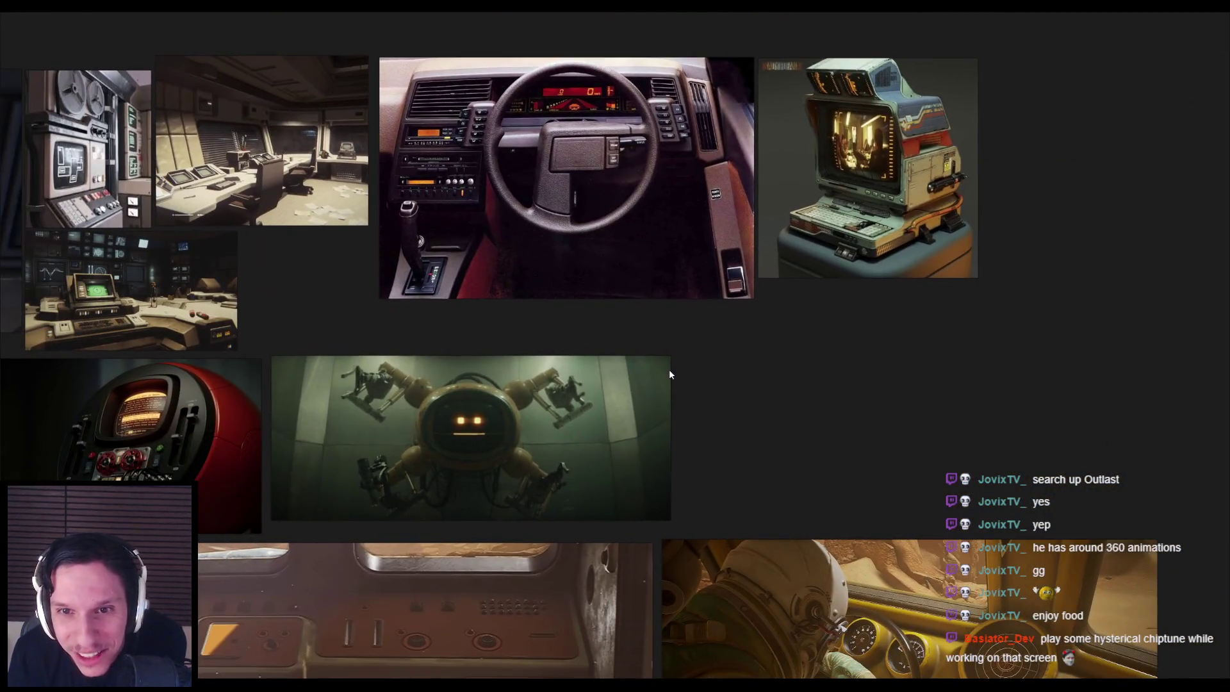
scroll(667, 374, down, 3)
scroll(588, 482, up, 5)
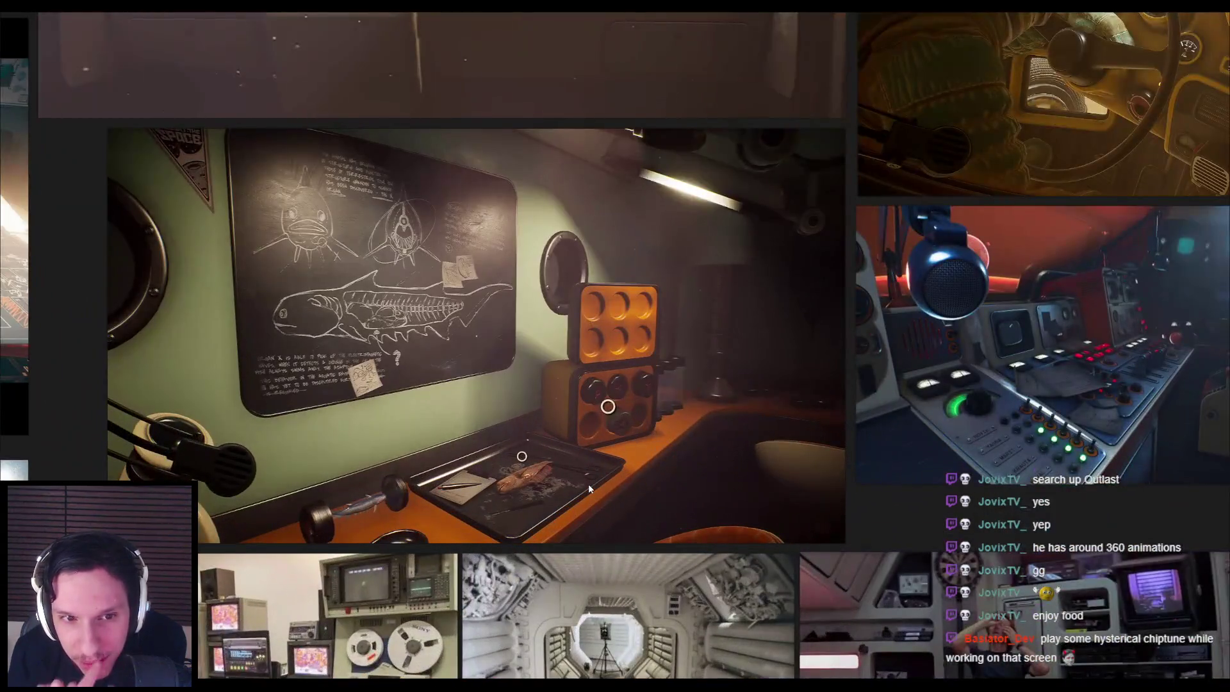
scroll(588, 483, down, 3)
scroll(678, 349, up, 5)
drag(677, 354, 637, 281)
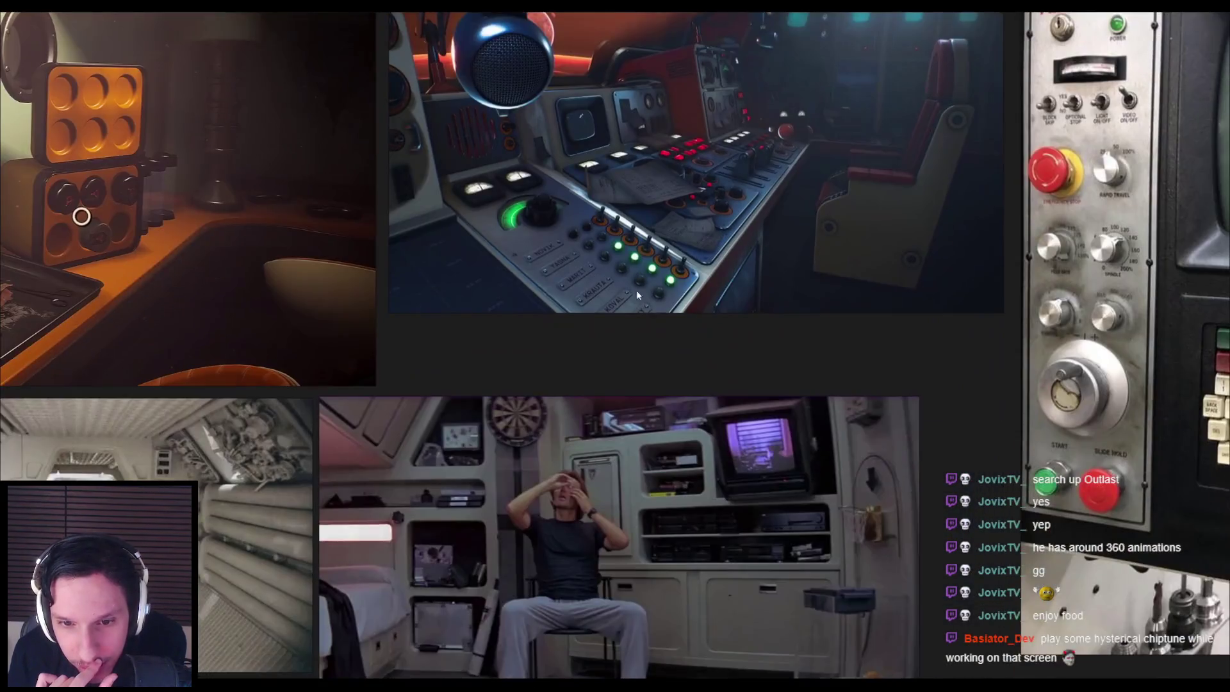
scroll(637, 281, down, 3)
mouse_move(405, 374)
mouse_down()
mouse_move(620, 392)
mouse_move(954, 393)
mouse_up()
scroll(815, 339, up, 5)
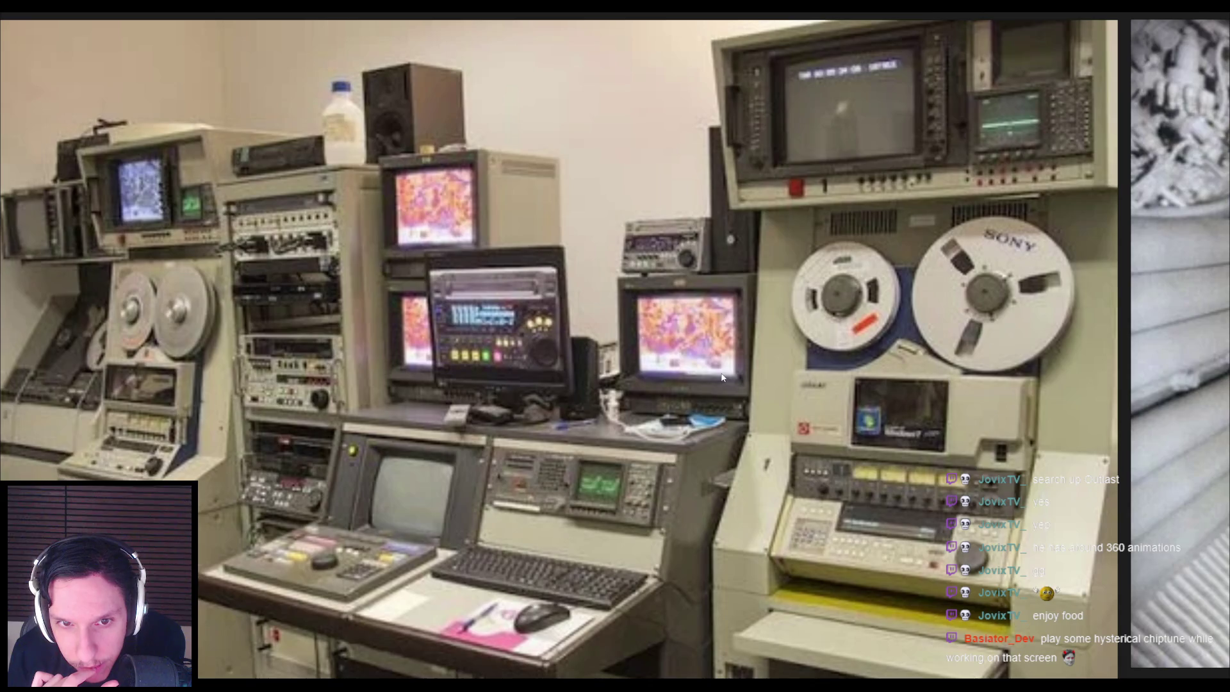
scroll(619, 375, down, 3)
drag(495, 385, 686, 392)
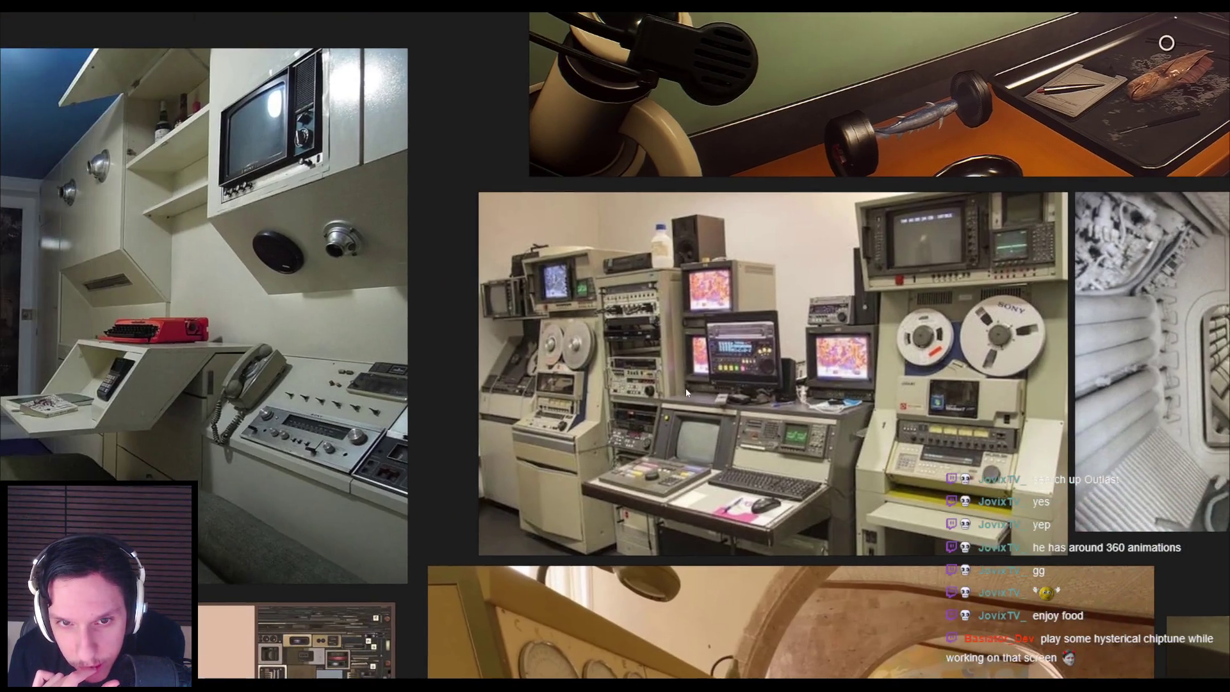
scroll(653, 215, up, 5)
scroll(652, 302, down, 4)
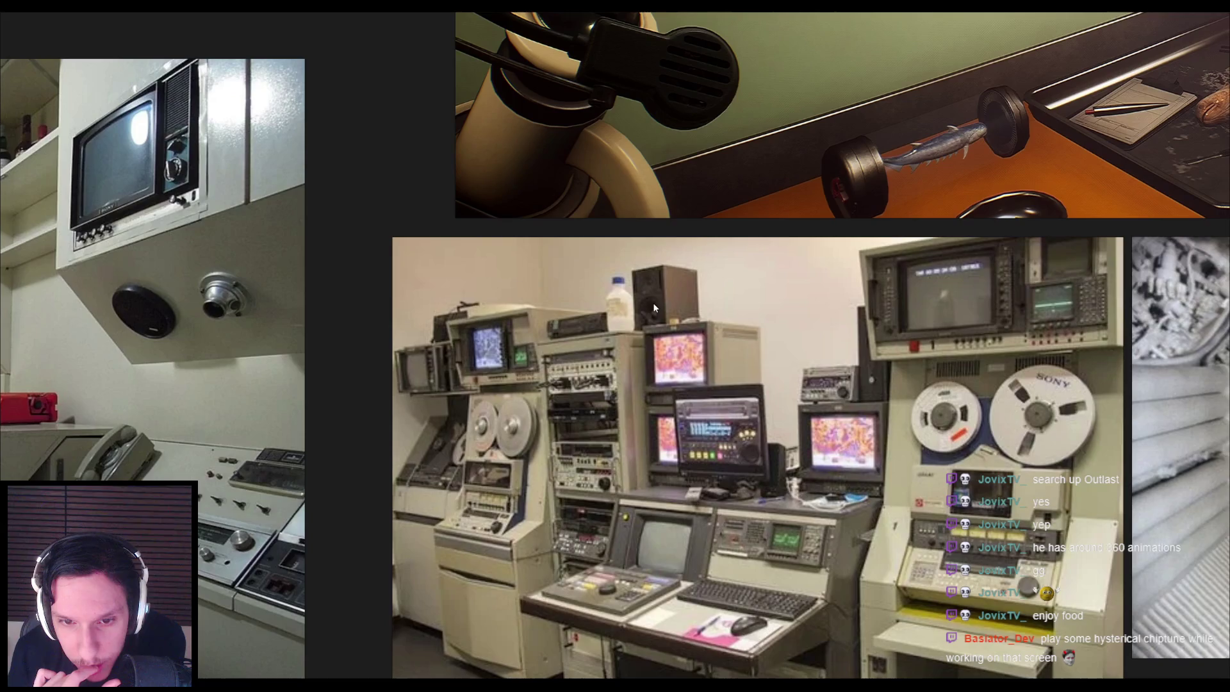
scroll(653, 309, down, 3)
drag(335, 466, 861, 370)
key(alt+Tab)
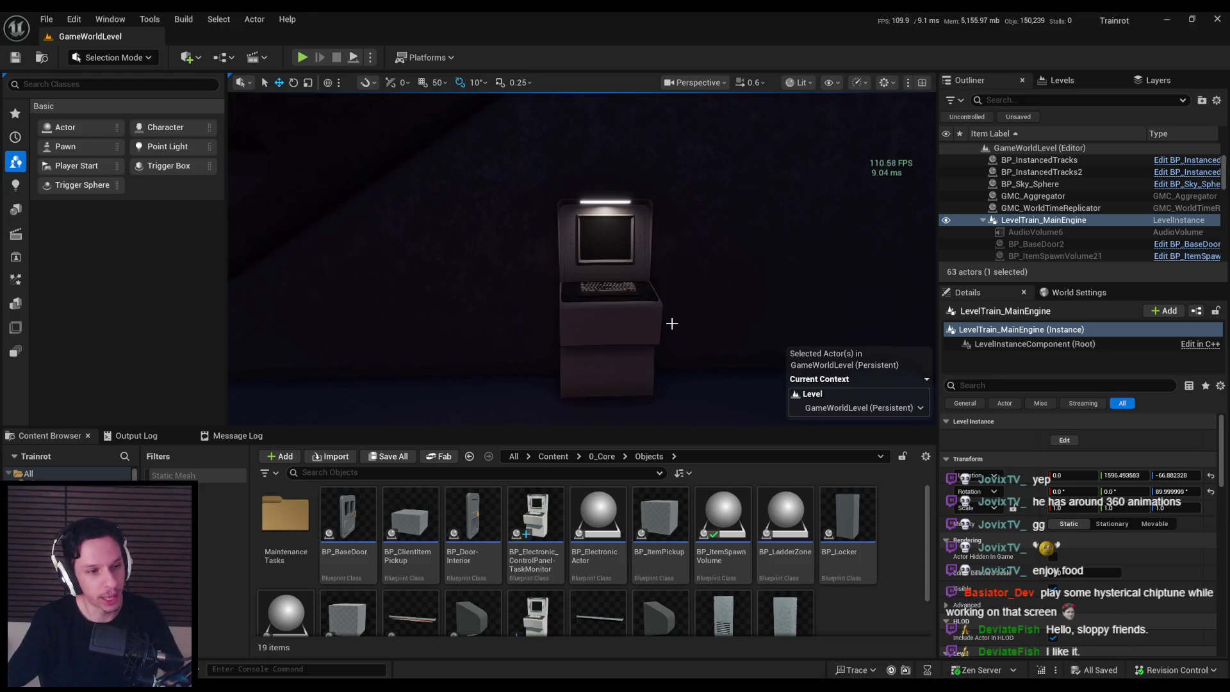
Step: Start a play test and interact with the terminal screen up close to try its buttons
click(306, 61)
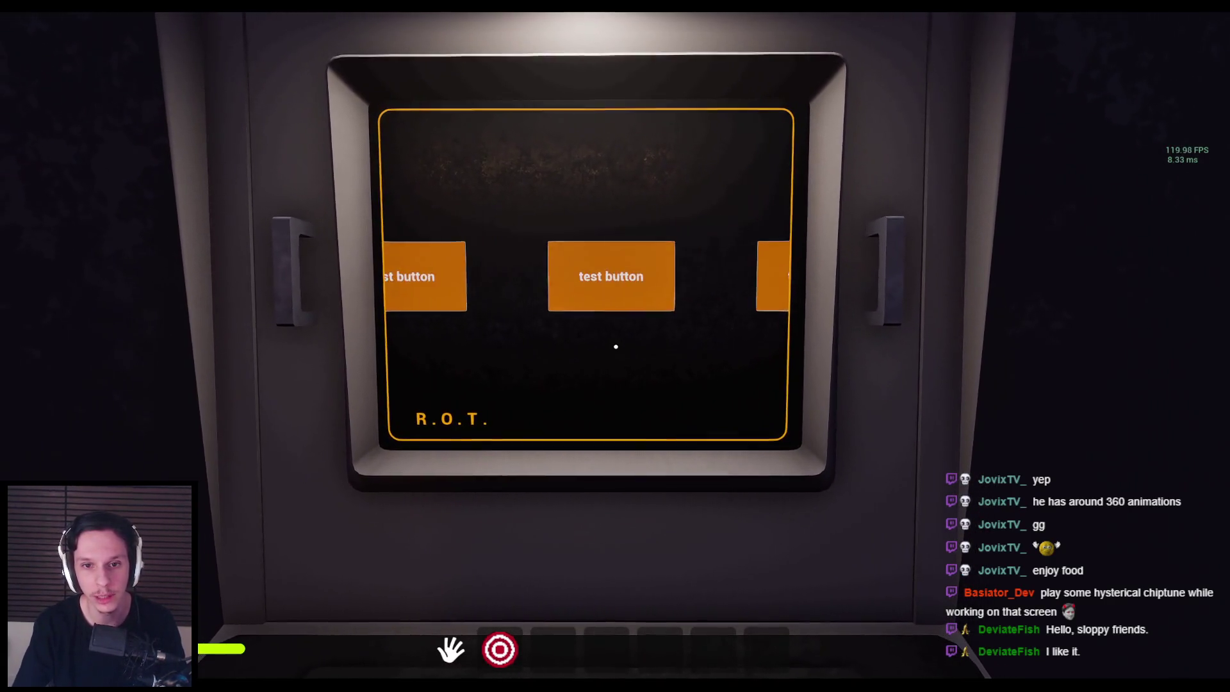
key(Escape)
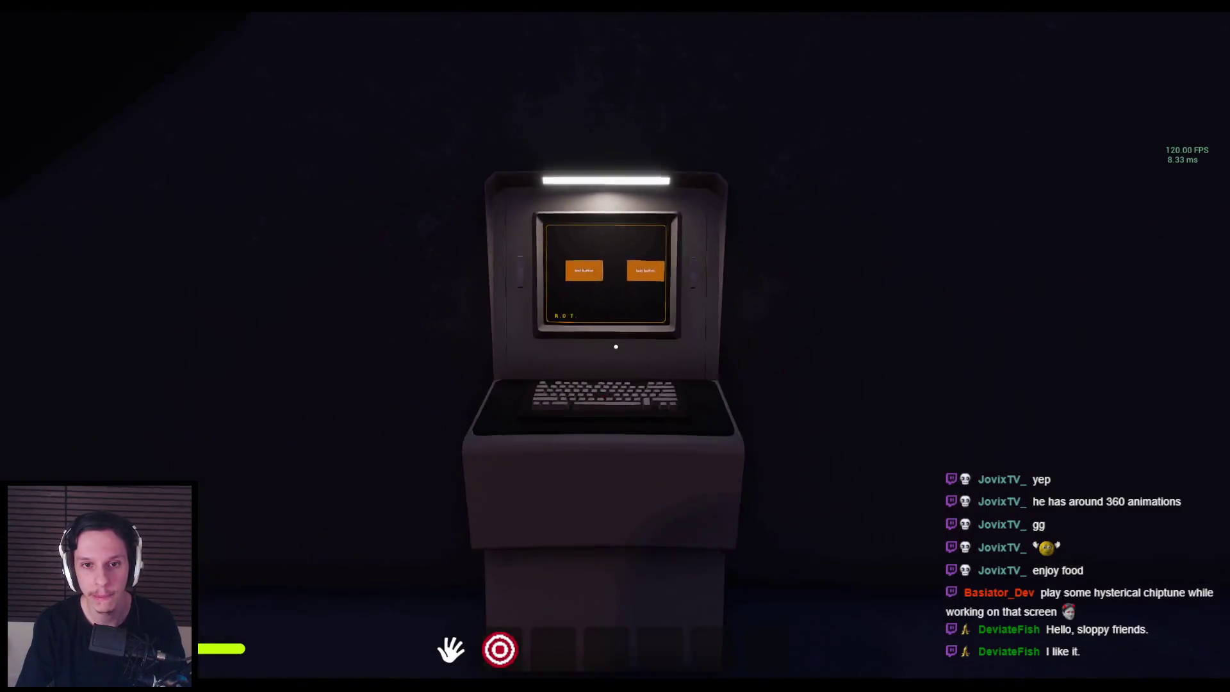
key(e)
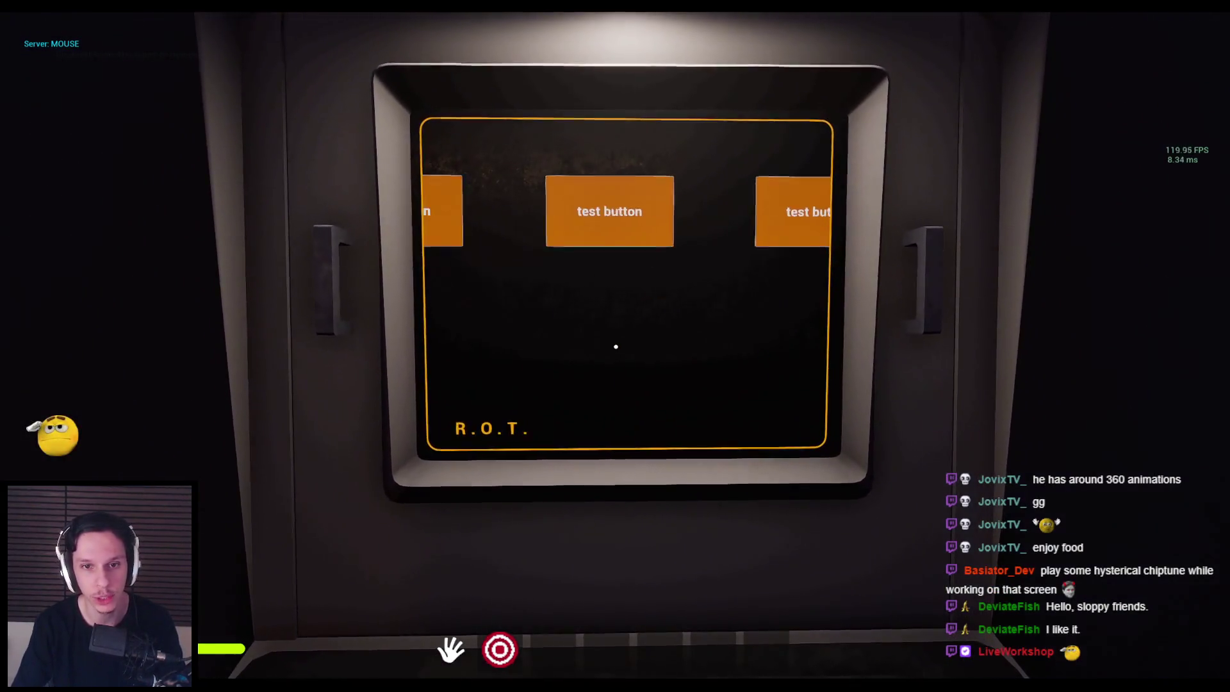
key(Escape)
Step: Walk to the fuse box, switch off the top-left fuse and pull the orange lever down
mouse_move(615, 346)
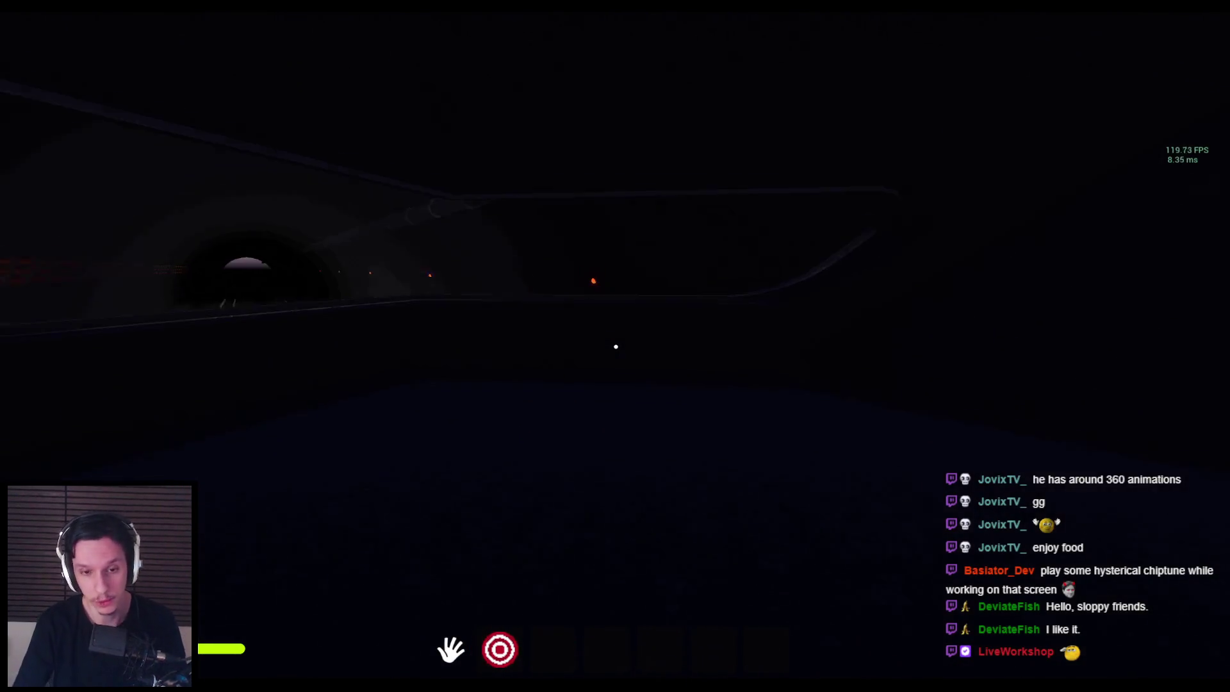
key(w)
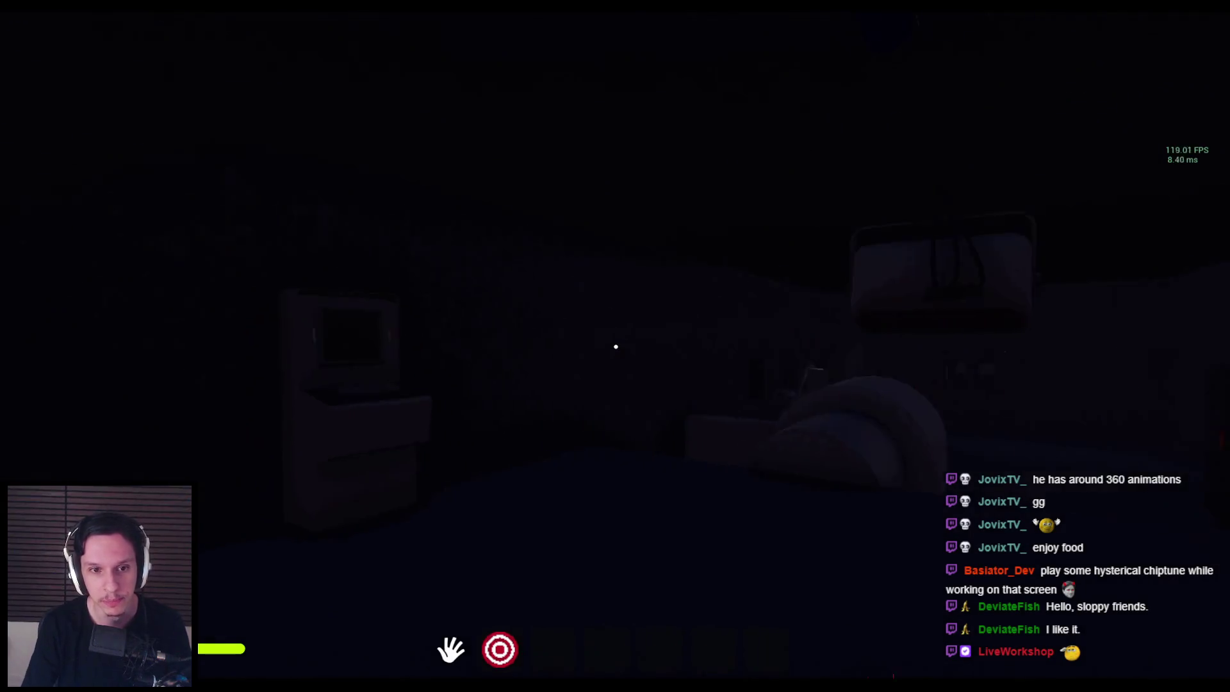
key(w)
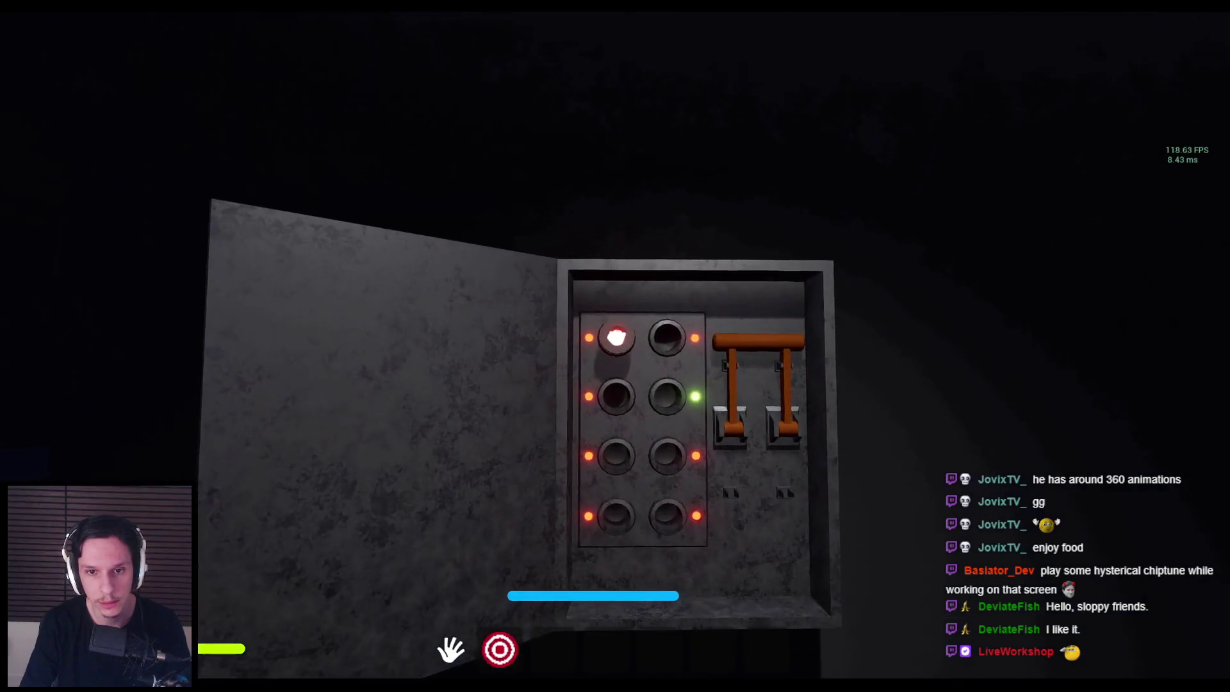
click(618, 343)
drag(621, 349, 634, 448)
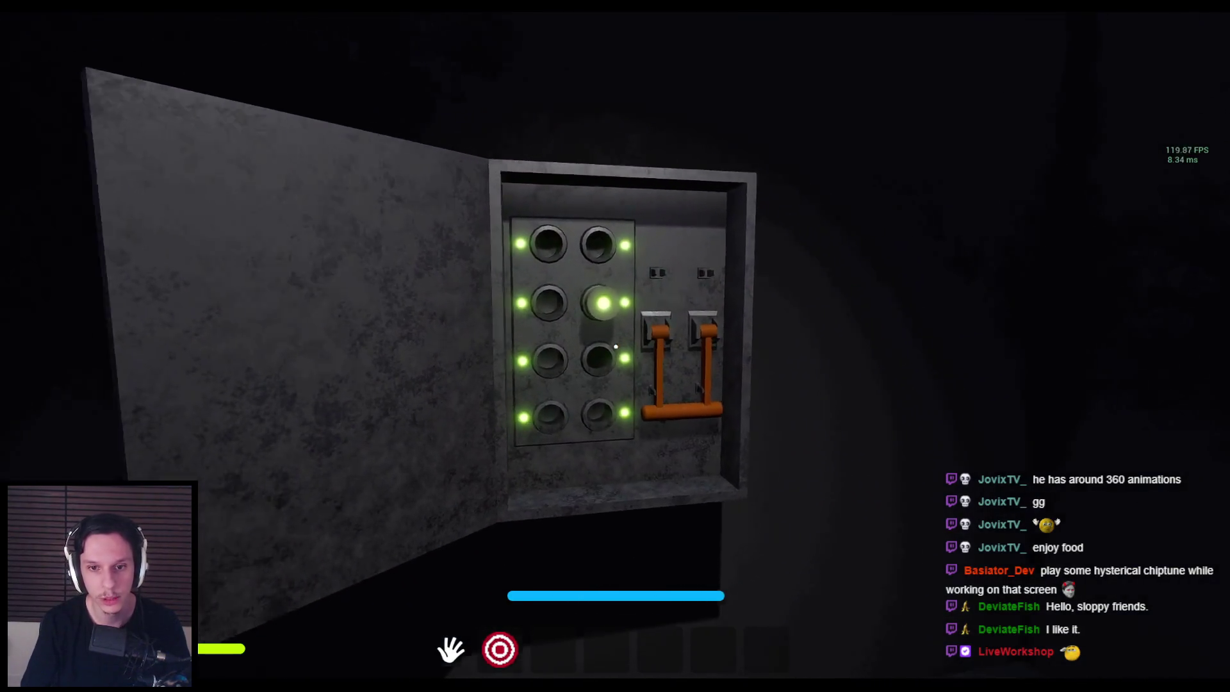
Step: Return to the terminal to scroll its buttons again, then end the play session
key(w)
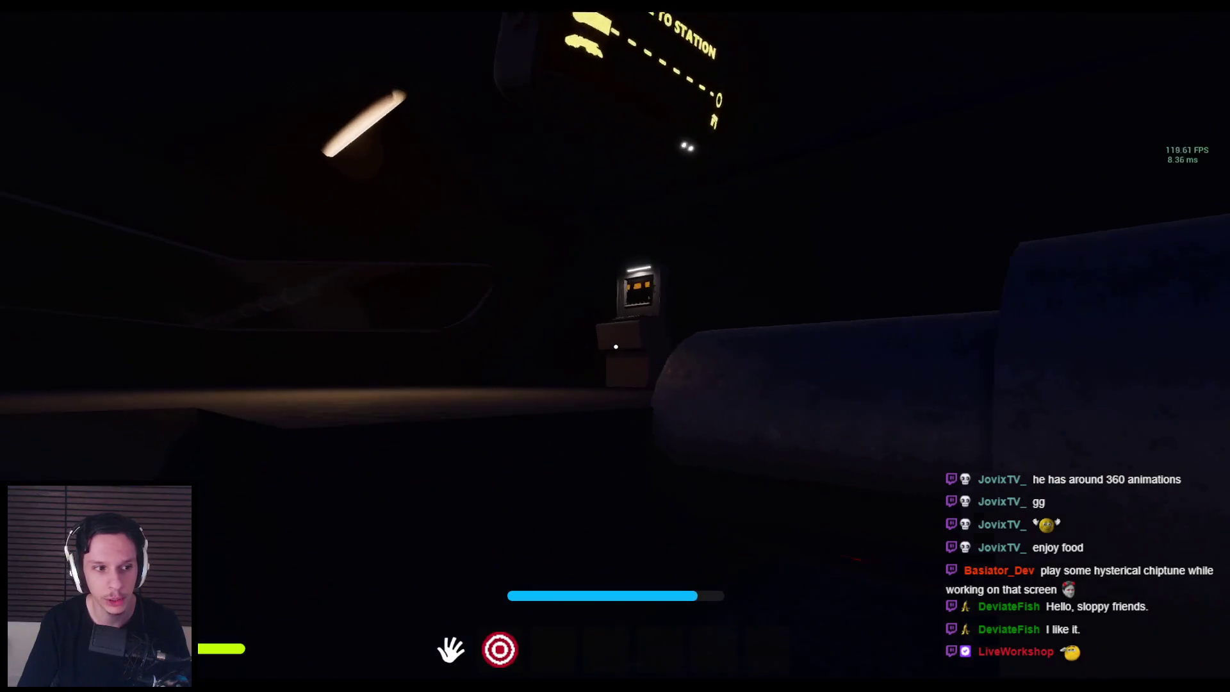
key(s)
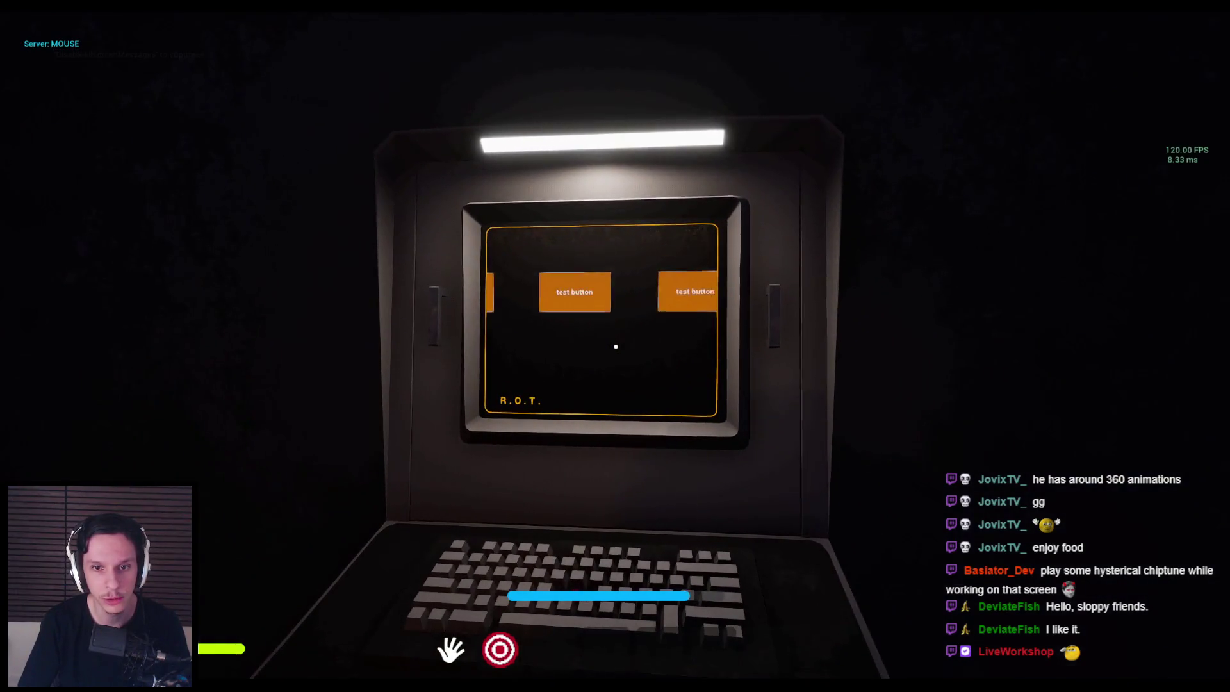
key(w)
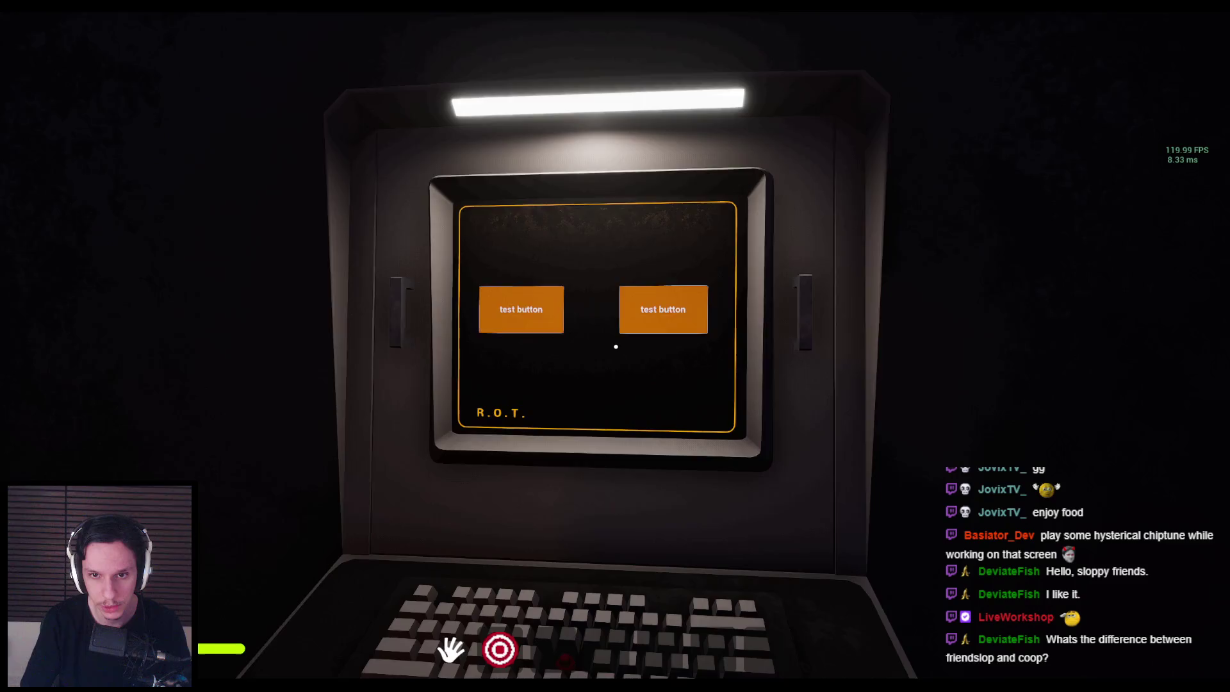
key(Escape)
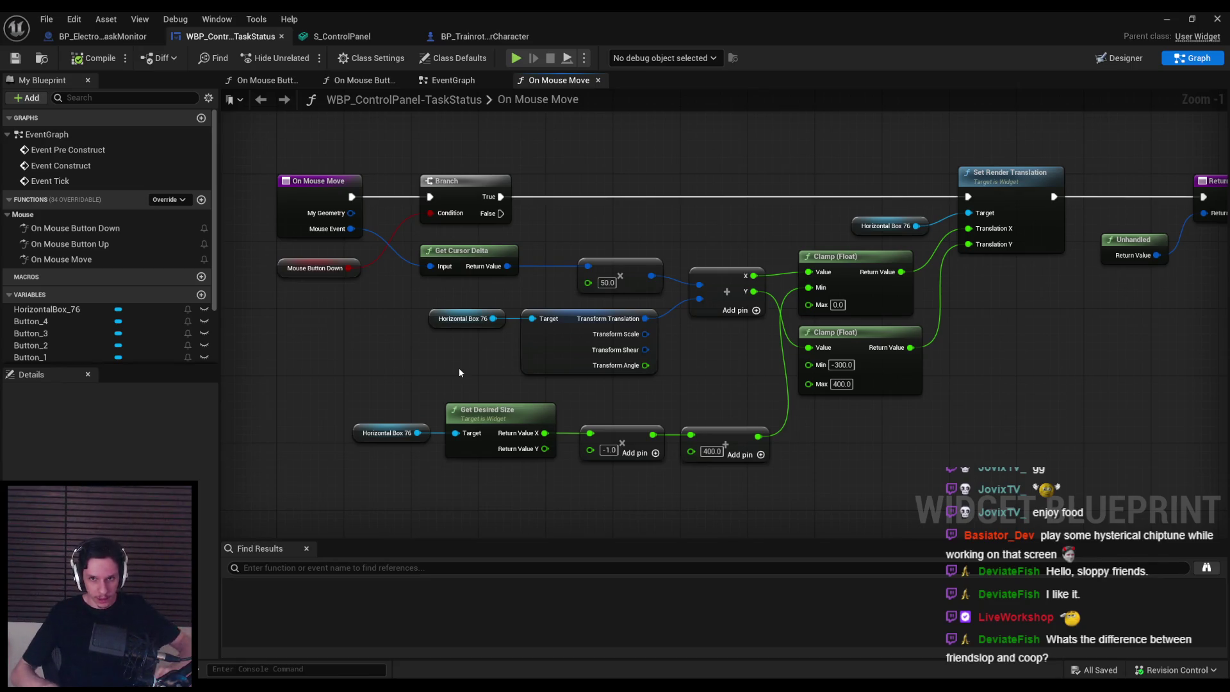
Step: Straighten the wiring of the Get Cursor Delta, multiply, add and Clamp nodes with Q
drag(500, 234, 672, 260)
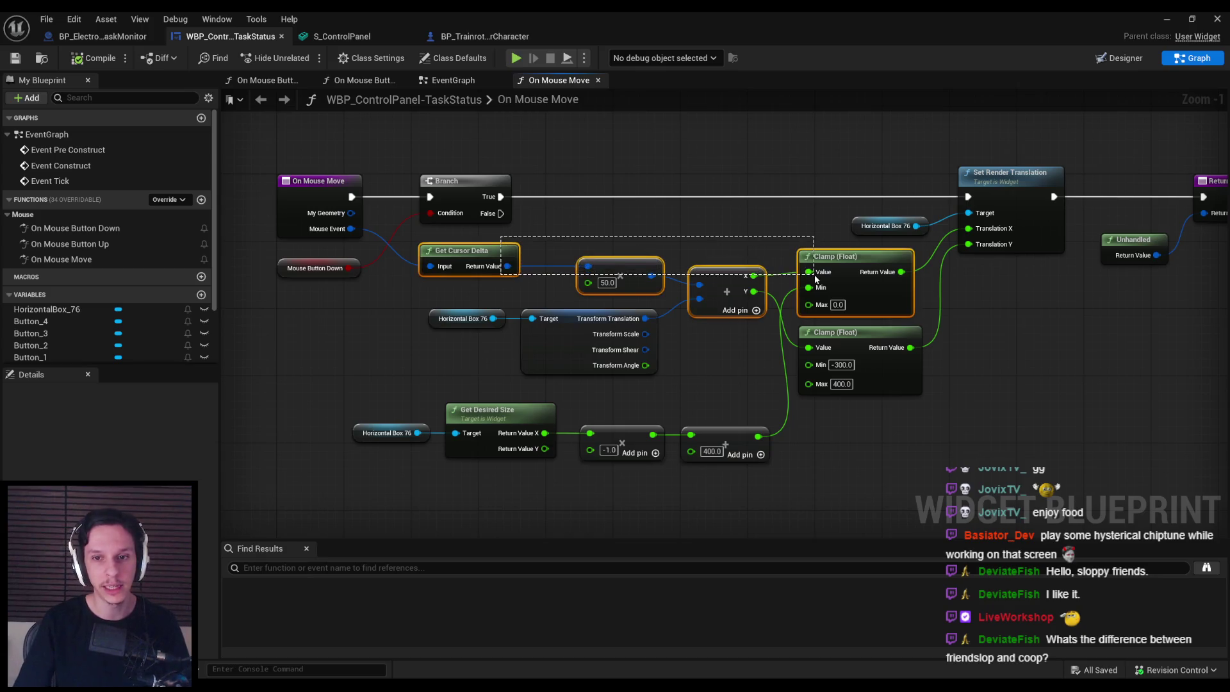
drag(815, 279, 815, 279)
key(q)
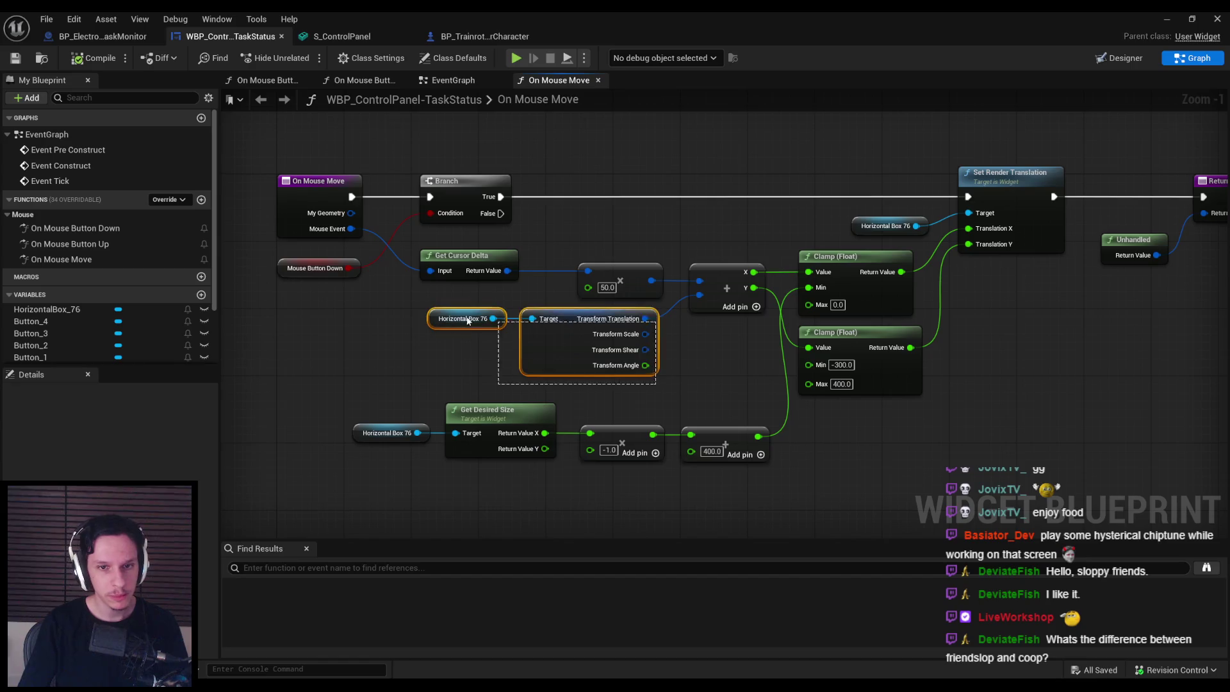
Step: Nudge the Transform node and select the multiply nodes holding 50.0 and -1.0
drag(619, 389, 617, 224)
drag(624, 290, 672, 370)
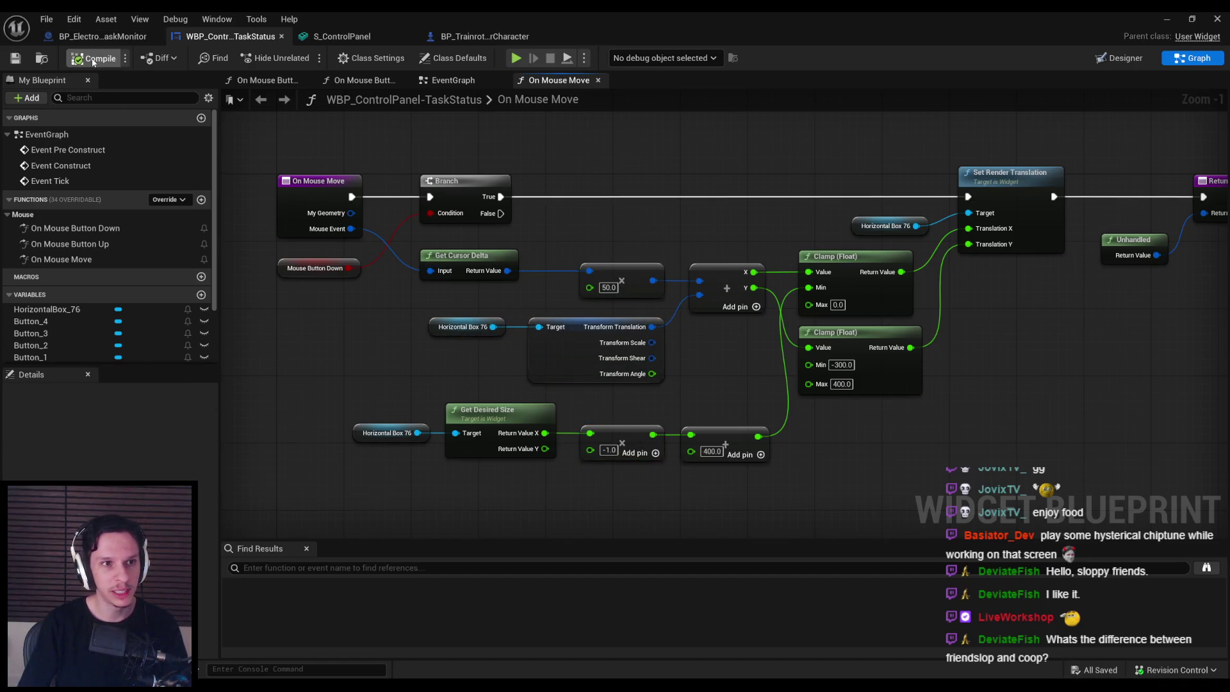
scroll(493, 347, down, 1)
scroll(378, 350, up, 1)
scroll(385, 340, down, 2)
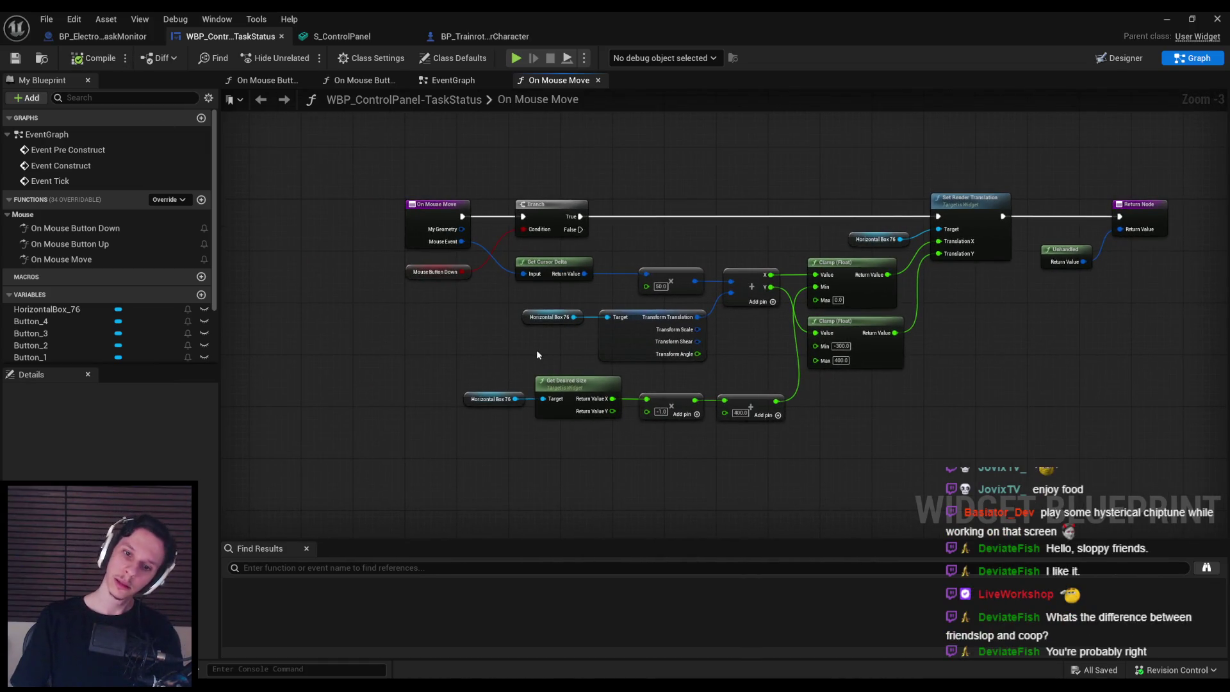
click(1167, 19)
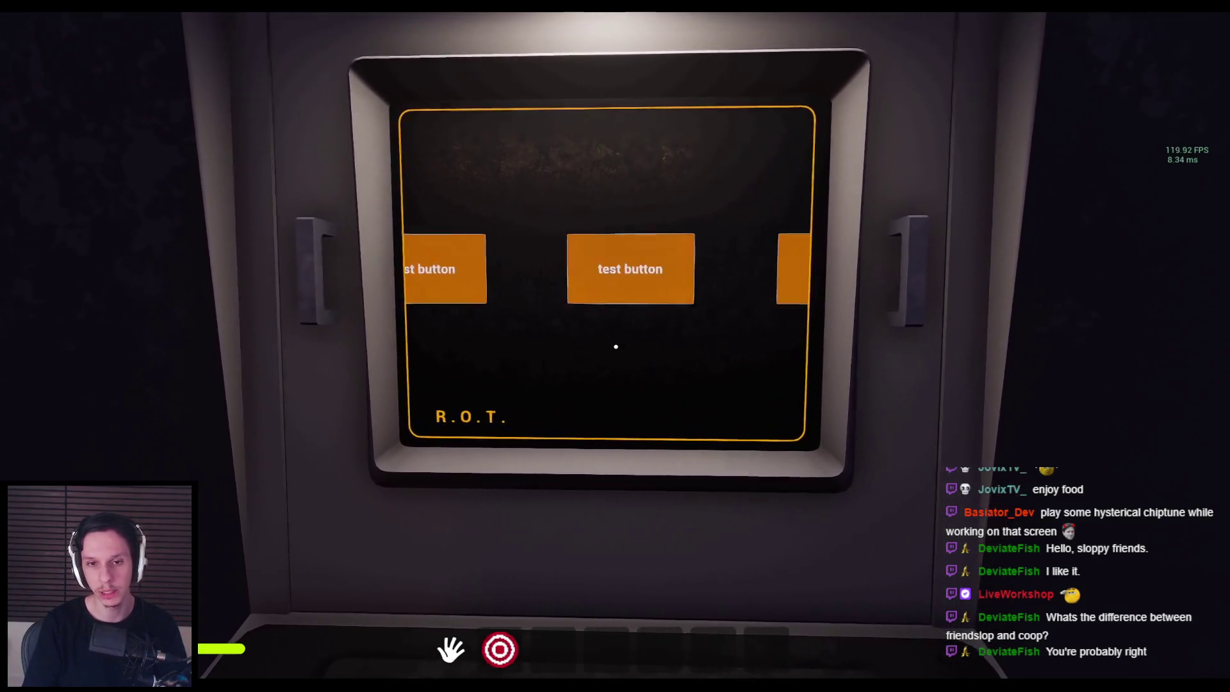
Step: Leave the terminal view, sprint through the dark room, then pick up and drop the cube
key(Escape)
key(shift+w)
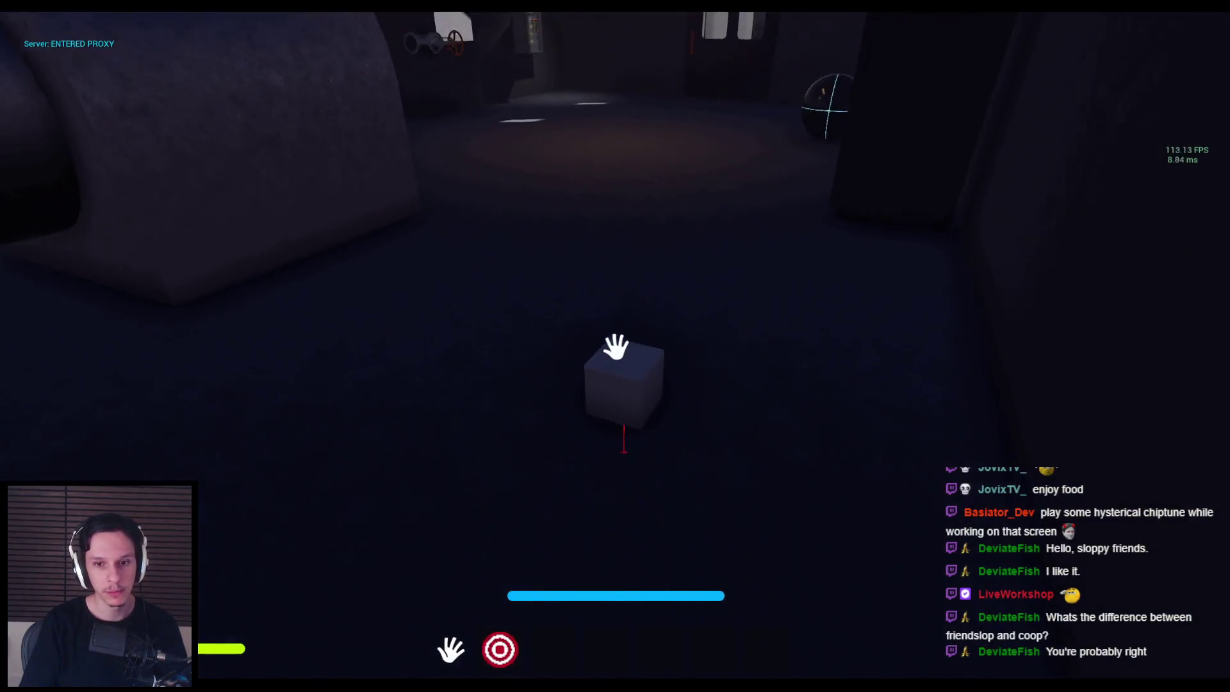
click(616, 347)
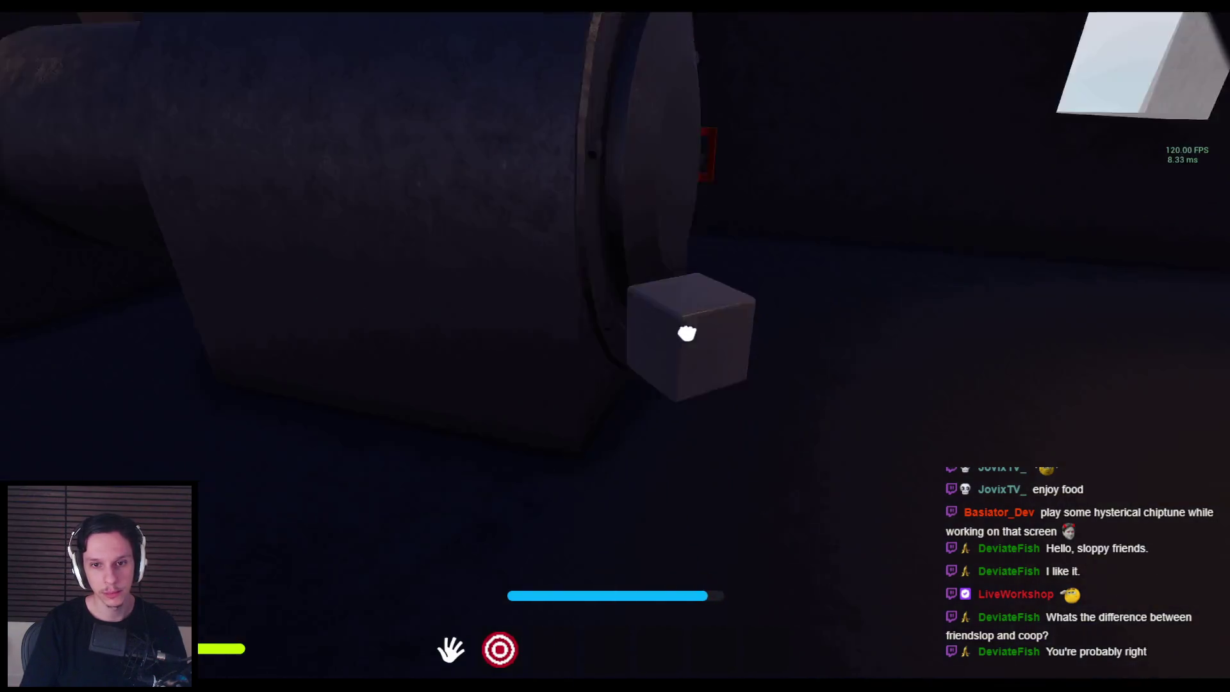
click(615, 346)
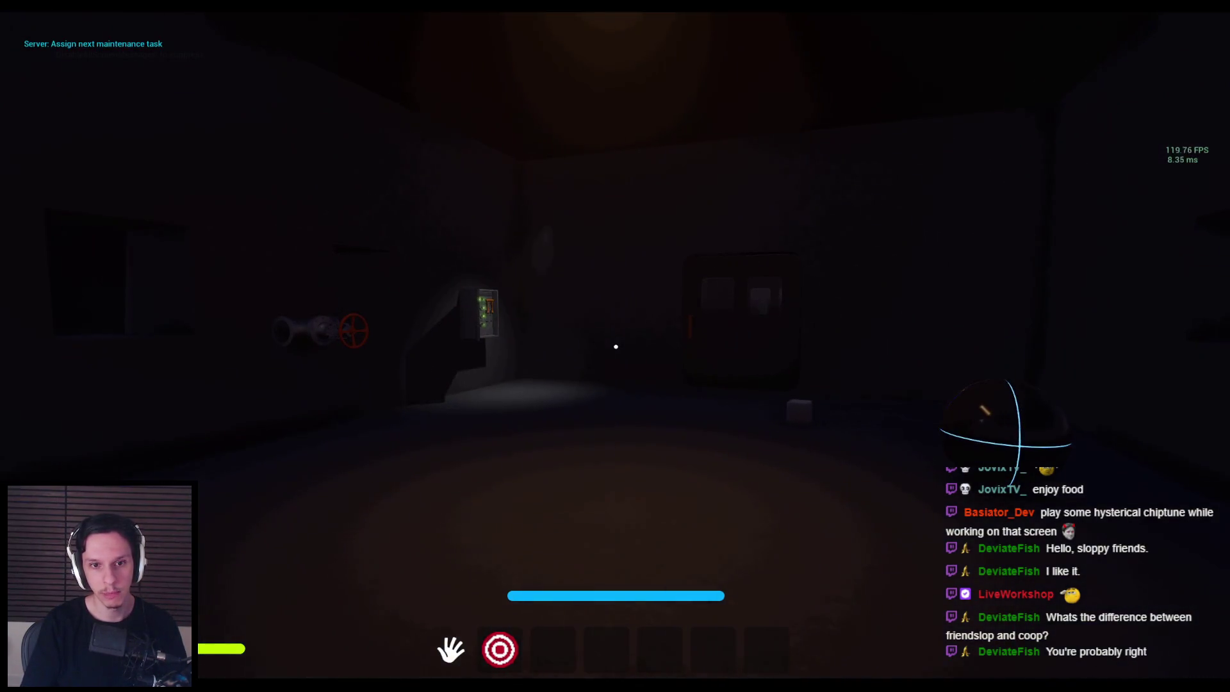
Step: Inspect the Route to Station machine's capacity panel, then stop the play session
key(shift+w)
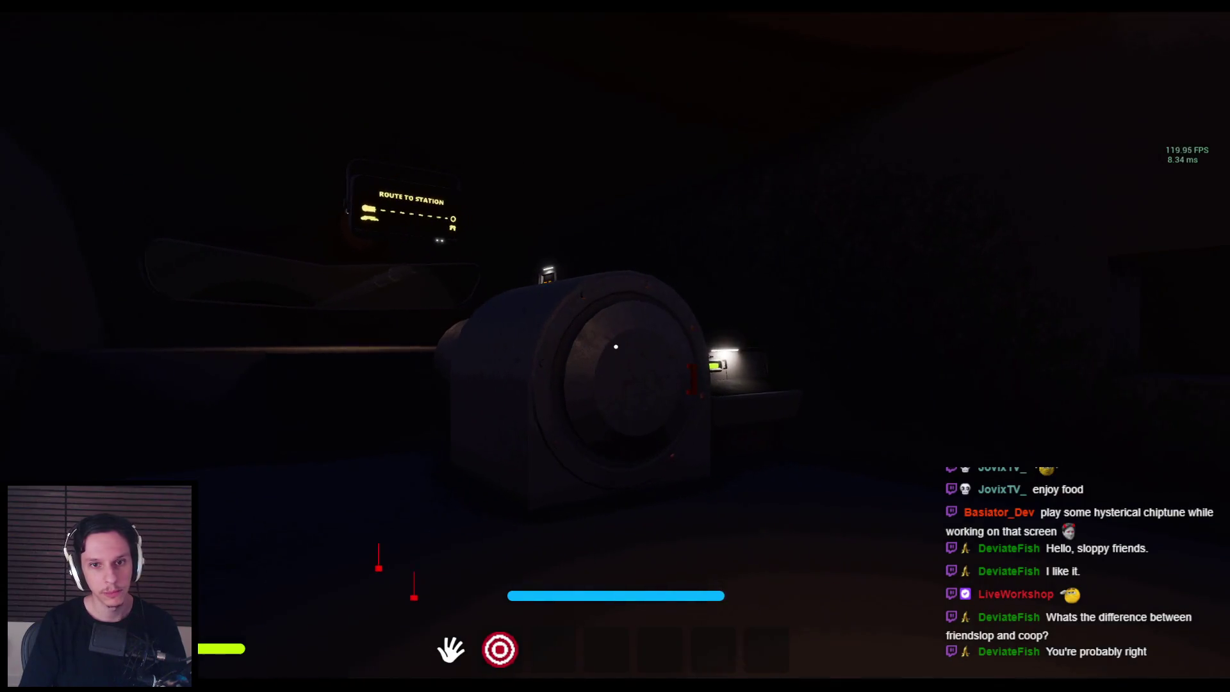
key(shift+s)
key(shift+w)
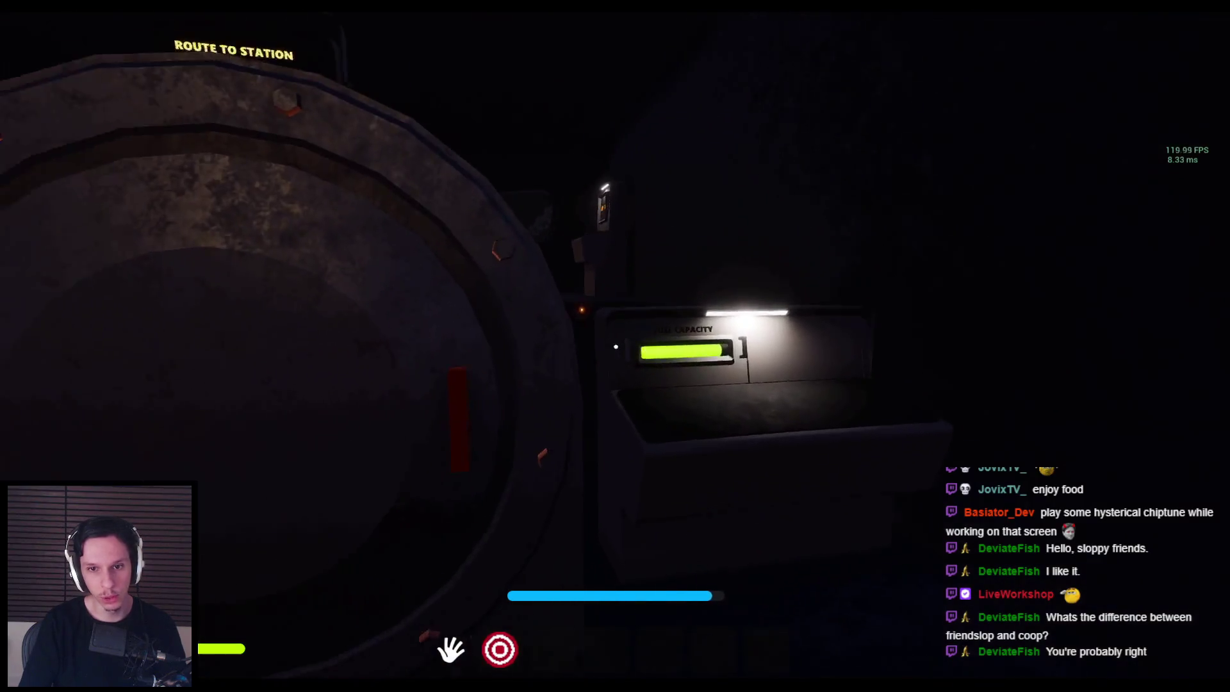
key(s)
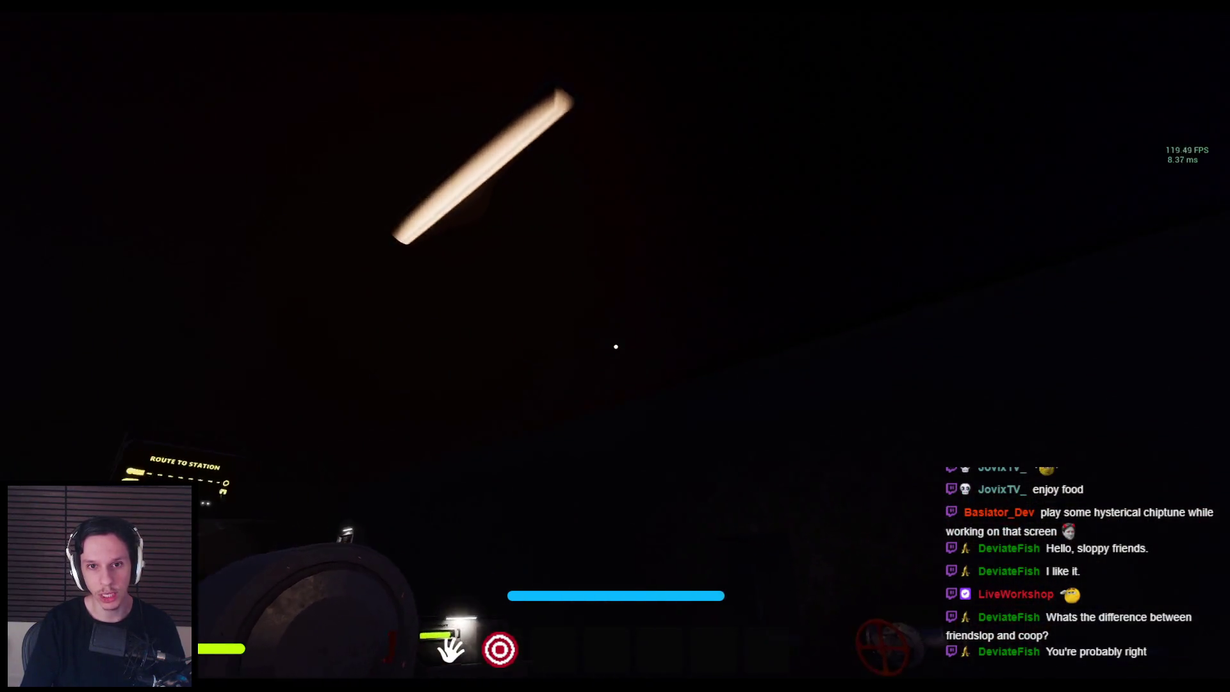
key(s)
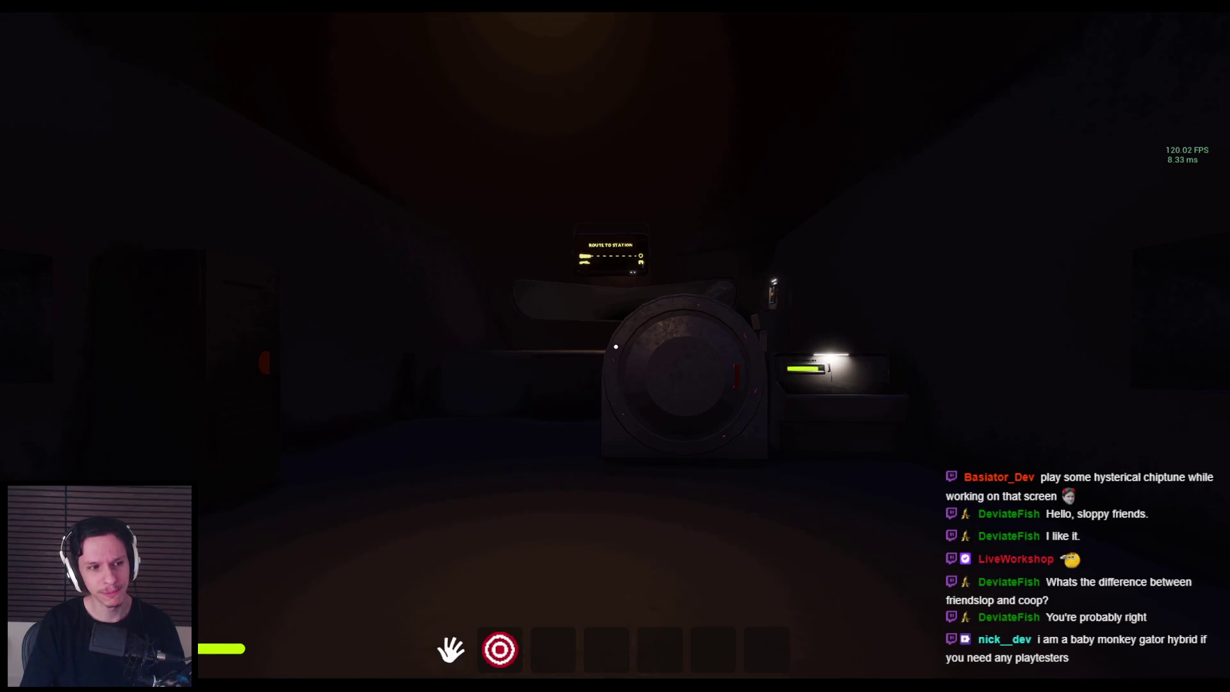
key(Escape)
key(Escape)
mouse_move(462, 518)
mouse_down()
mouse_move(474, 462)
mouse_move(609, 442)
mouse_move(576, 429)
mouse_move(474, 436)
mouse_move(475, 398)
mouse_move(467, 423)
mouse_move(385, 426)
mouse_move(461, 423)
mouse_move(442, 420)
mouse_move(420, 503)
mouse_up()
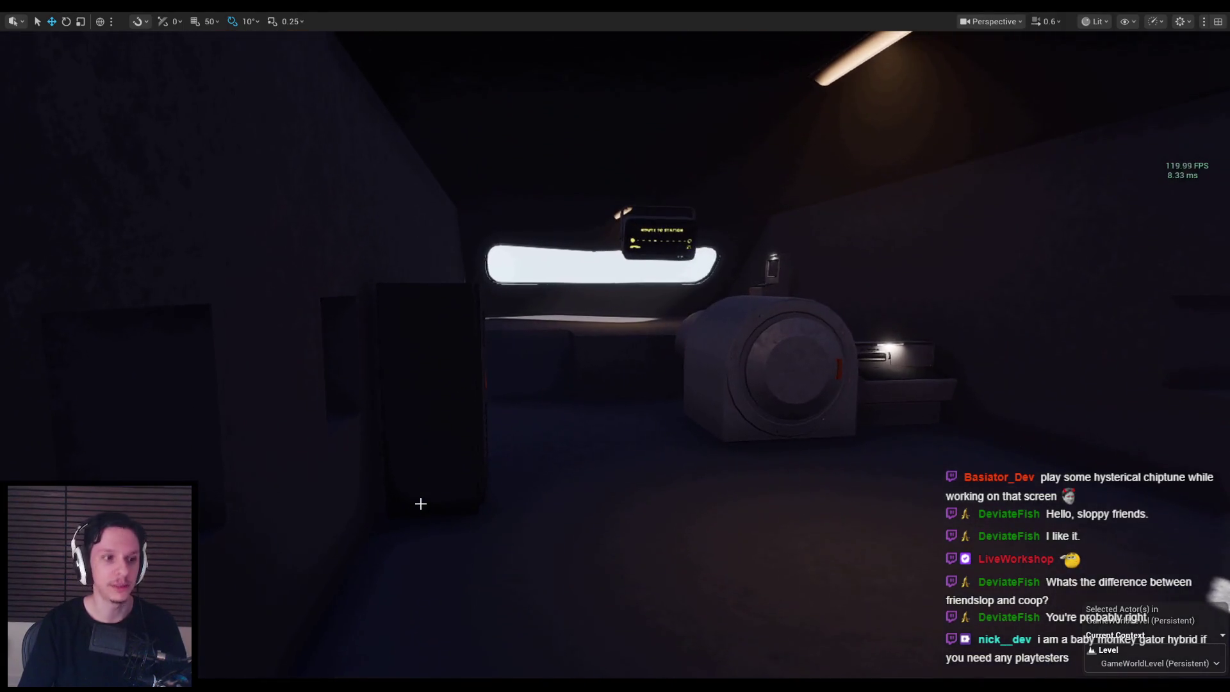